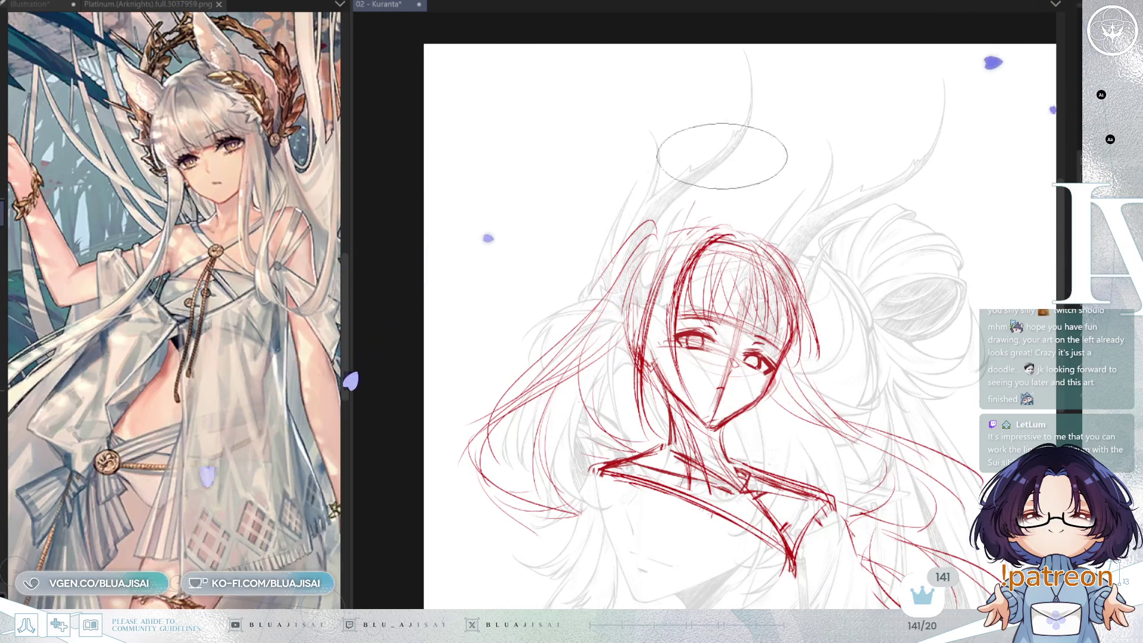
Draw three red hair strands rising from the head, then pan the canvas and reference window
left_click_drag(691, 214, 747, 132)
left_click_drag(795, 234, 857, 220)
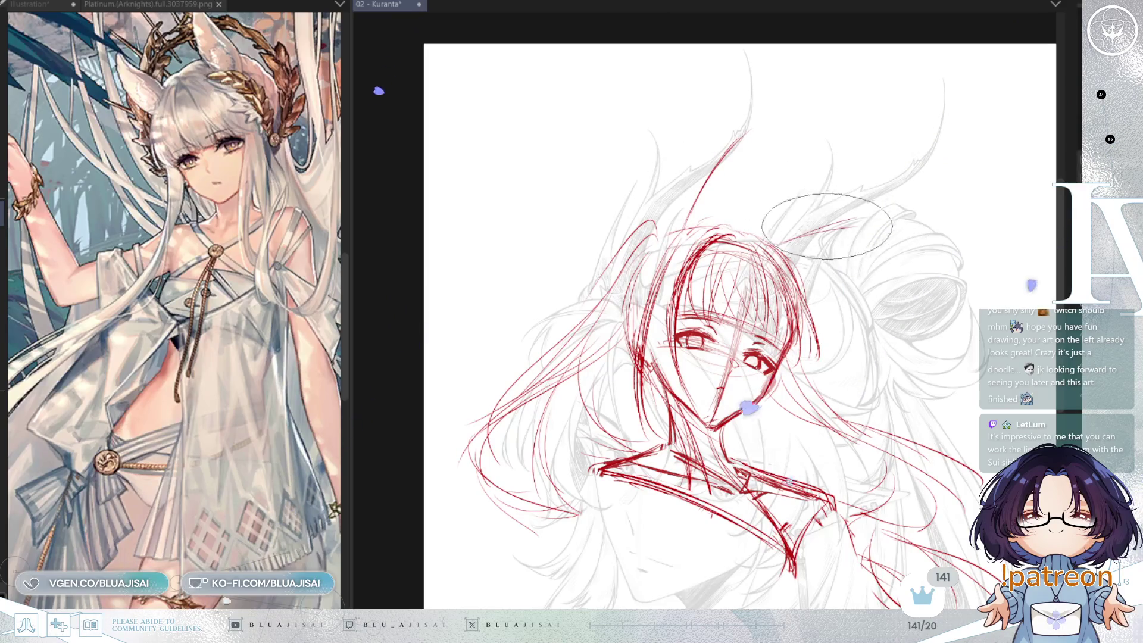
left_click_drag(780, 247, 858, 217)
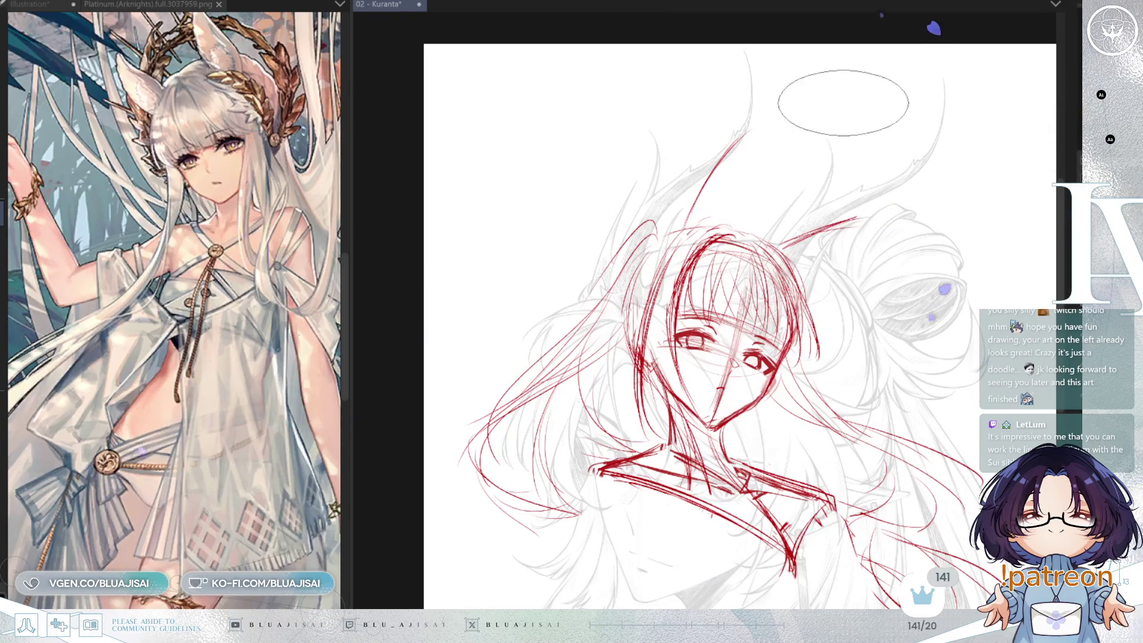
left_click_drag(843, 103, 831, 148)
left_click_drag(178, 263, 178, 322)
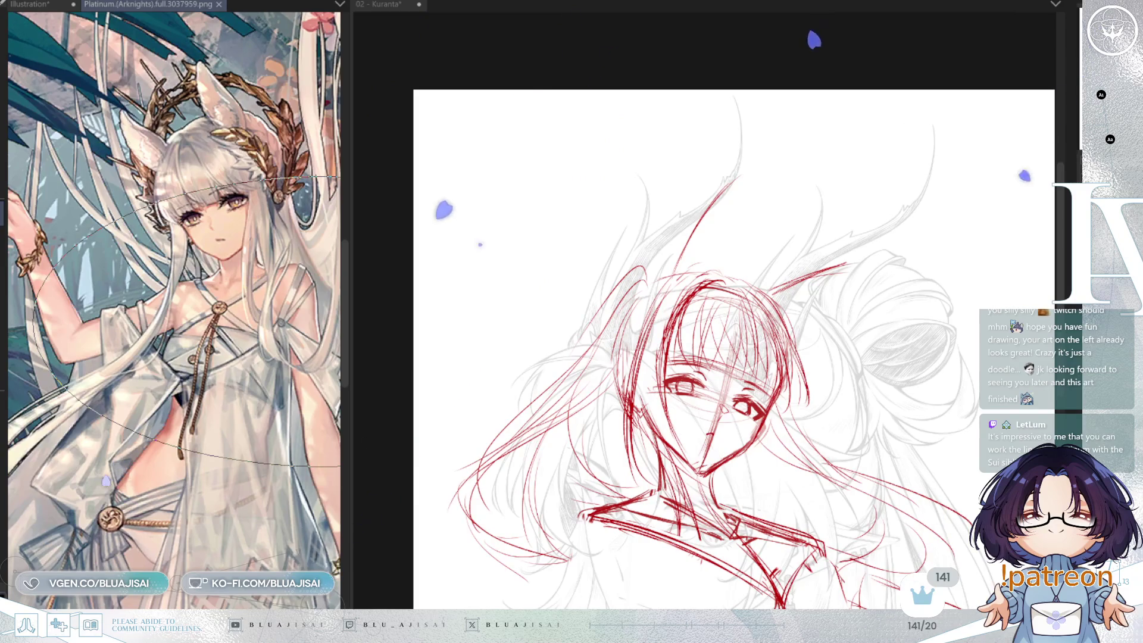
mouse_move(853, 394)
left_mouse_down()
mouse_move(844, 284)
mouse_move(834, 299)
left_mouse_up()
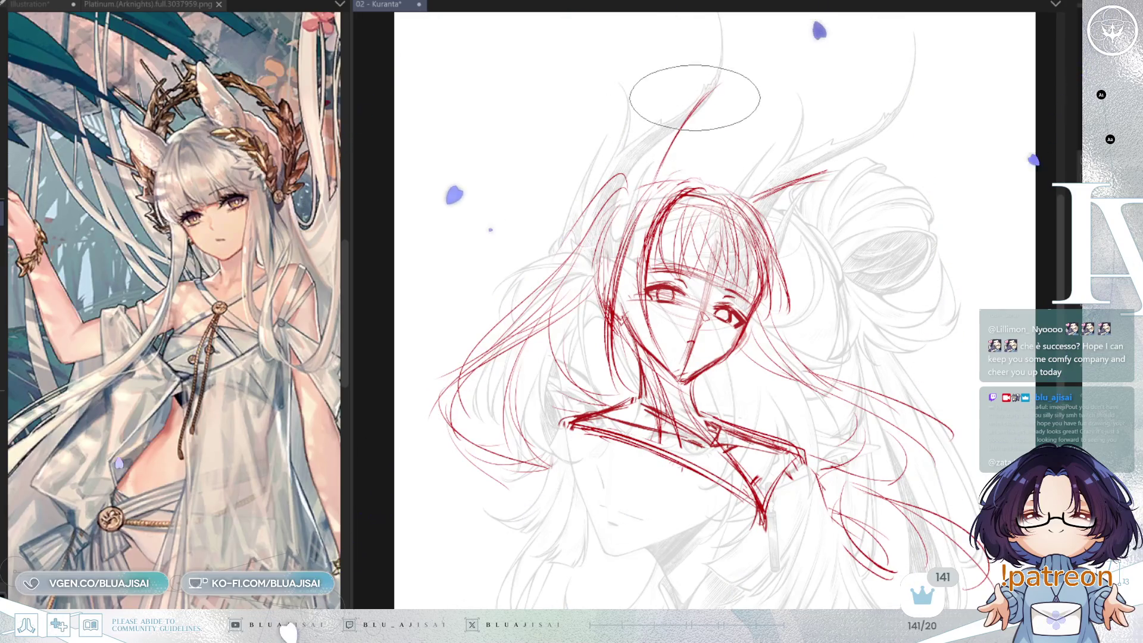
scroll(269, 367, "up", 5)
Zoom the reference onto the face and sketch a tall pointed red fox ear above the head
mouse_move(148, 280)
left_mouse_down()
mouse_move(284, 447)
mouse_move(274, 434)
left_mouse_up()
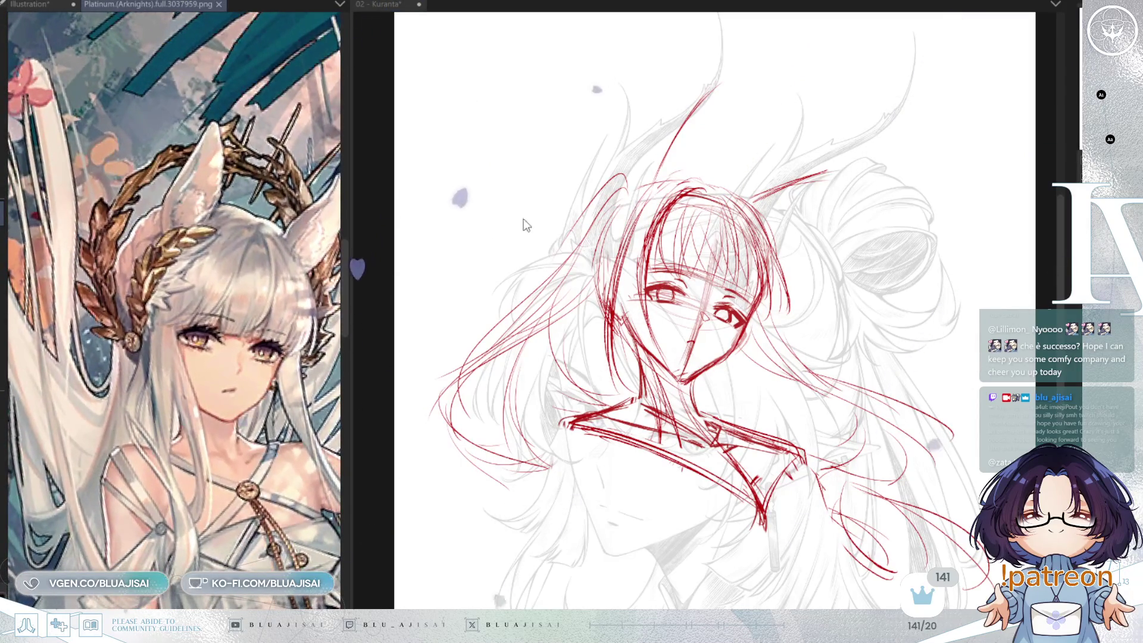
mouse_move(651, 155)
left_mouse_down()
mouse_move(780, 107)
mouse_move(708, 159)
mouse_move(762, 136)
left_mouse_up()
mouse_move(718, 82)
left_mouse_down()
mouse_move(647, 176)
mouse_move(667, 128)
left_mouse_up()
left_click_drag(717, 76, 704, 174)
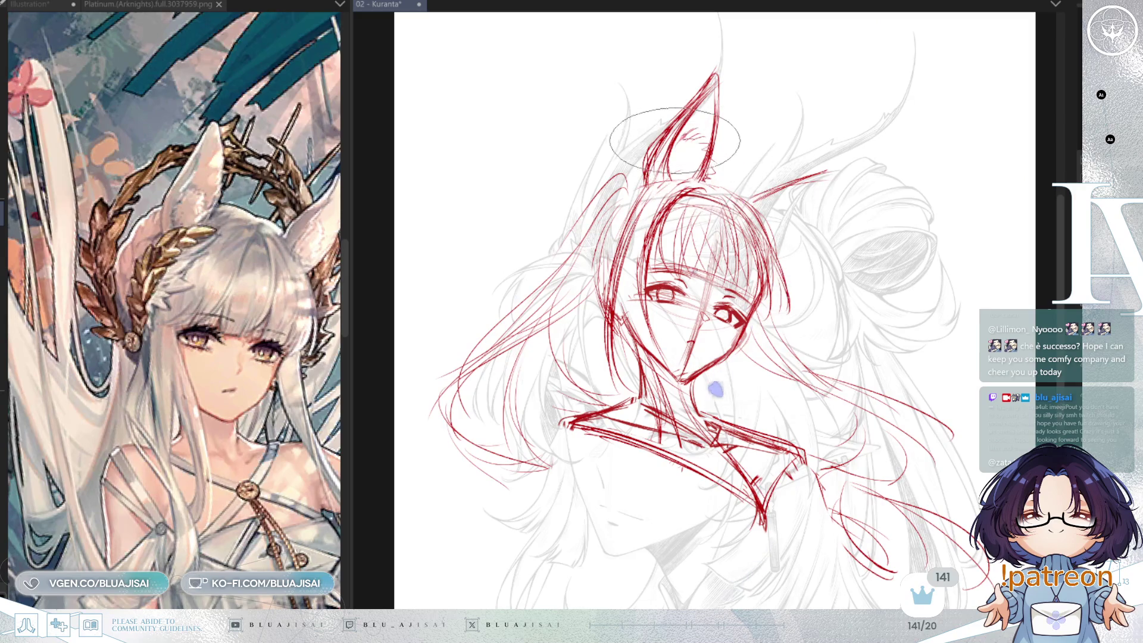
mouse_move(646, 148)
left_mouse_down()
mouse_move(676, 95)
mouse_move(730, 170)
left_mouse_up()
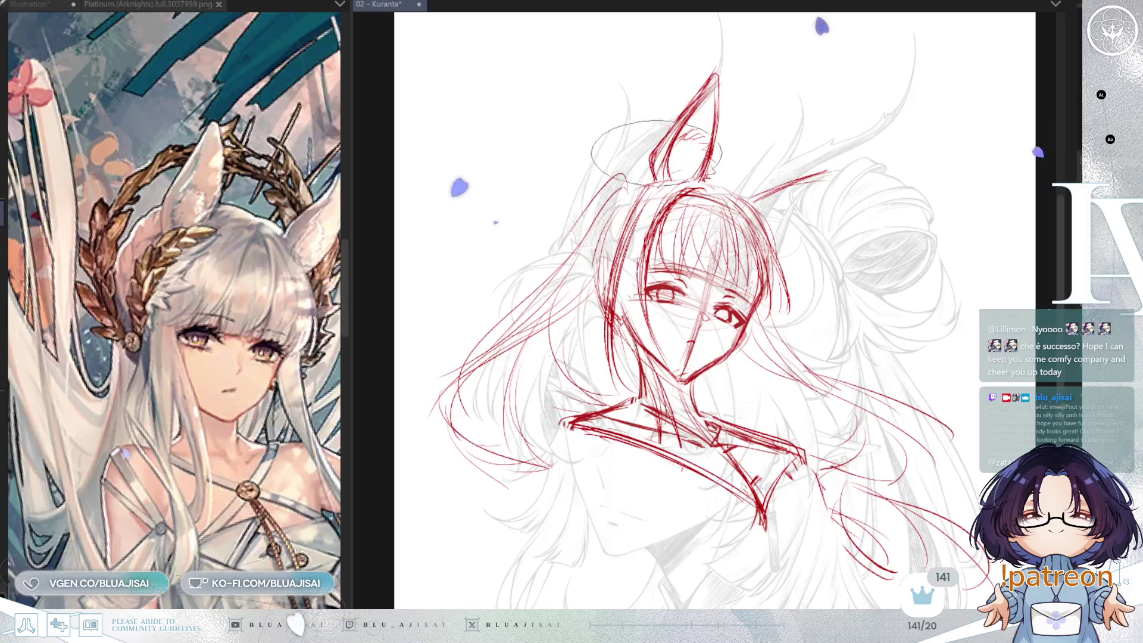
mouse_move(810, 159)
left_mouse_down()
mouse_move(756, 165)
mouse_move(775, 158)
left_mouse_up()
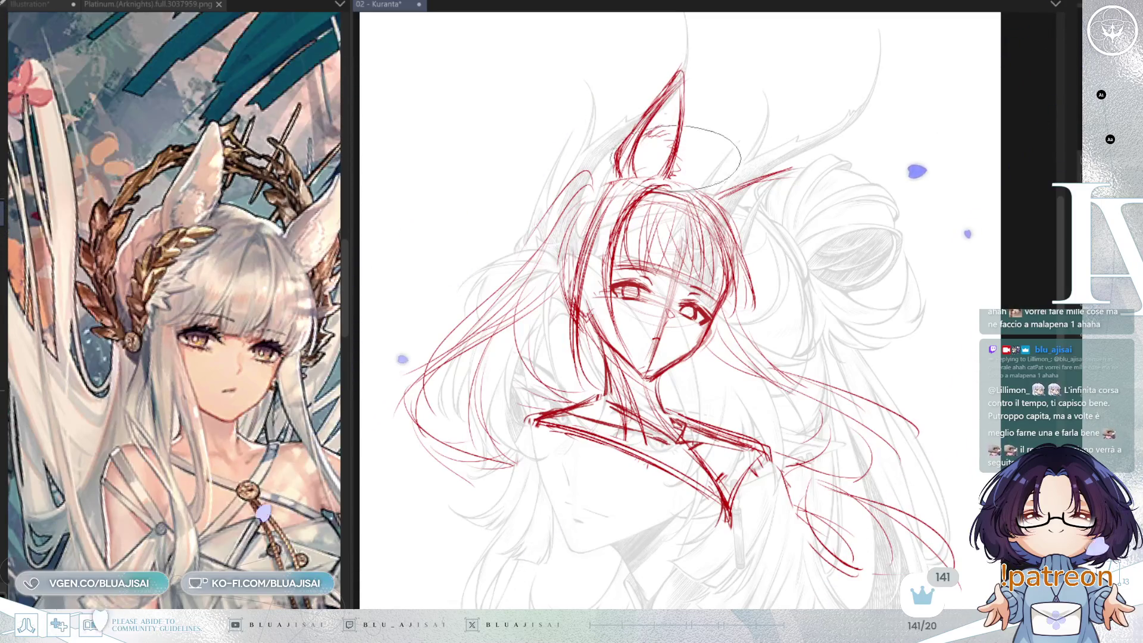
left_click_drag(792, 185, 769, 166)
Reposition and tilt the reference image window beside the canvas
left_click(268, 250)
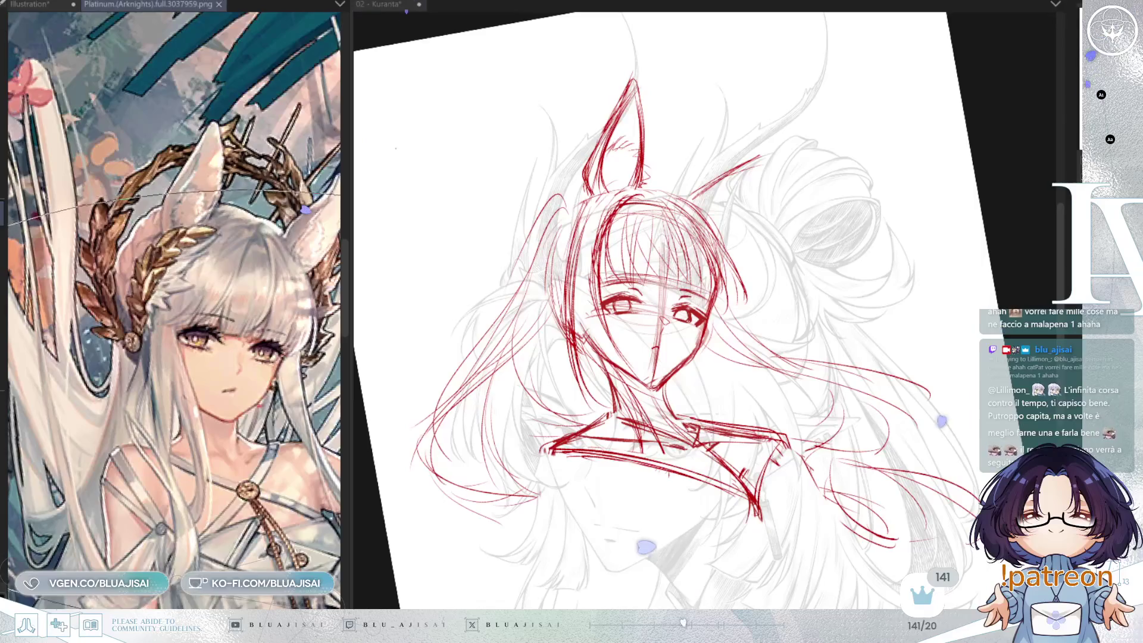
left_click_drag(179, 256, 128, 250)
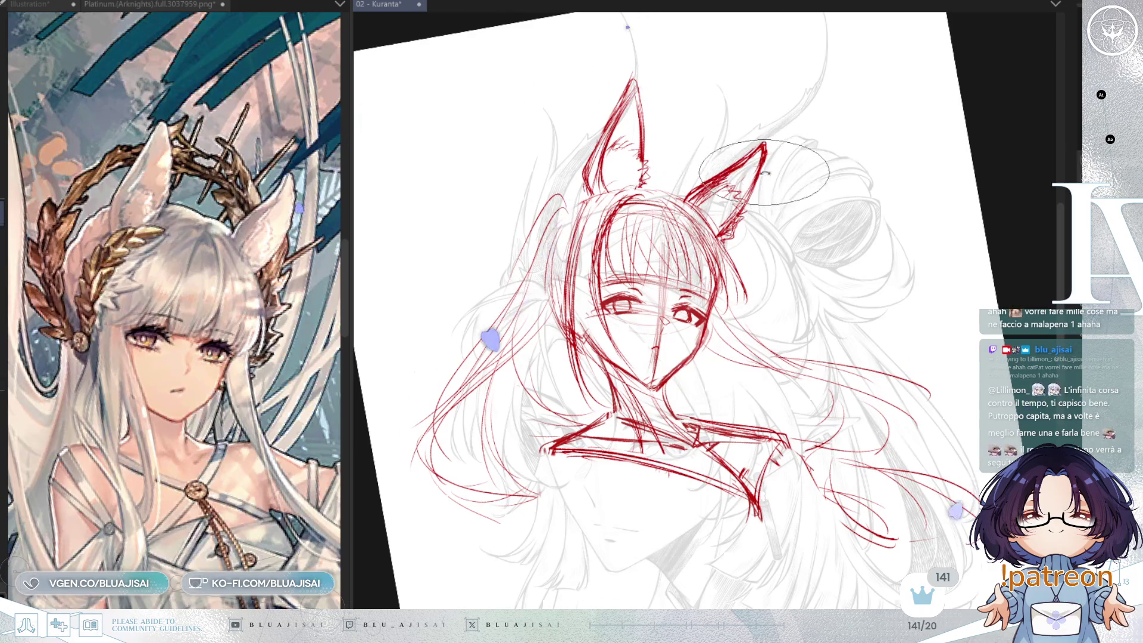
Rotate and mirror the view to check proportions, and erase the stray line at the right ear's base
key("5")
key("5")
key("m")
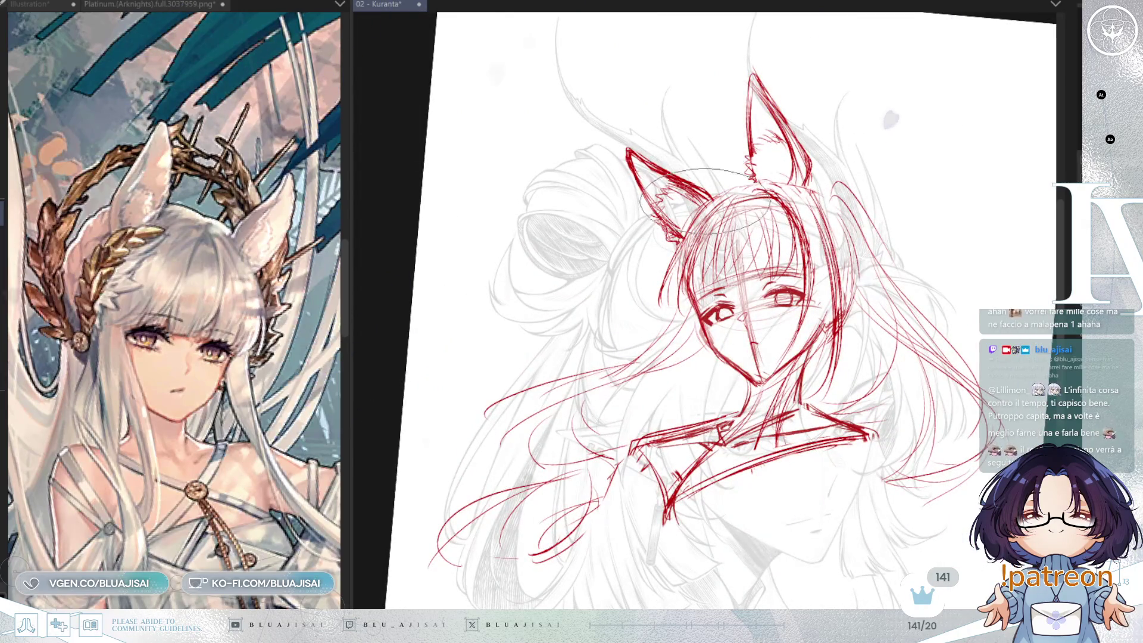
key("m")
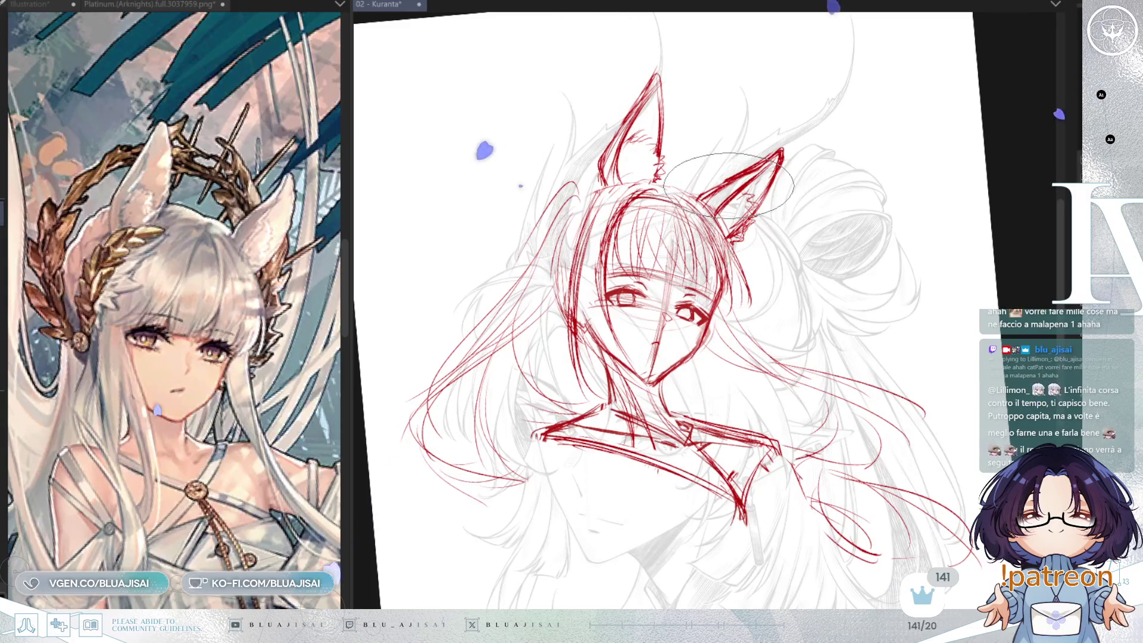
left_click_drag(731, 170, 715, 194)
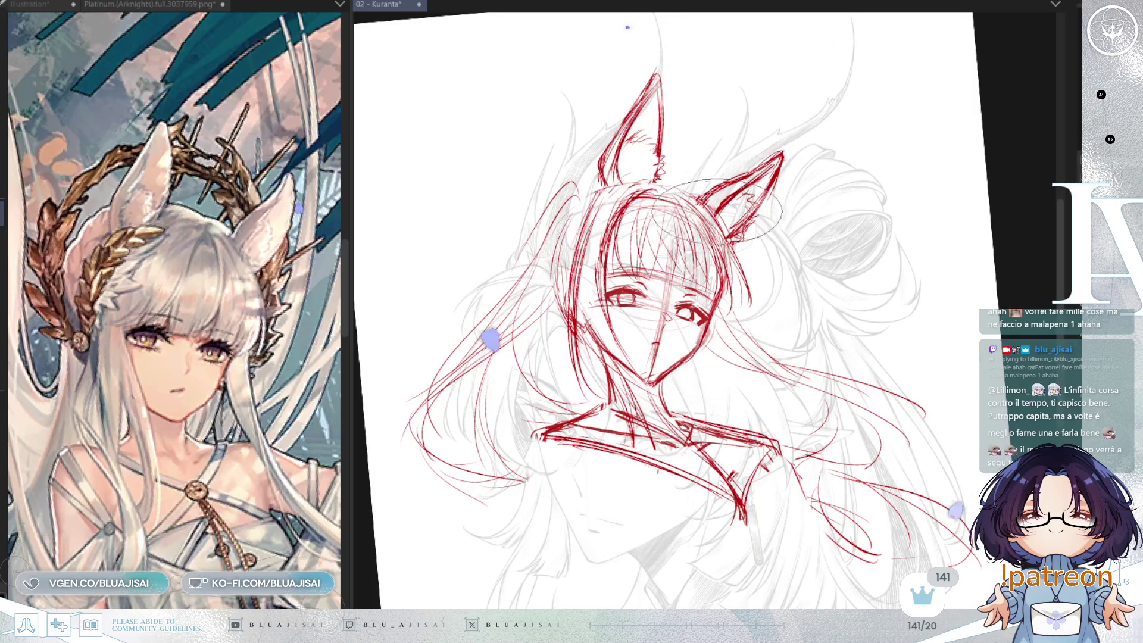
key("m")
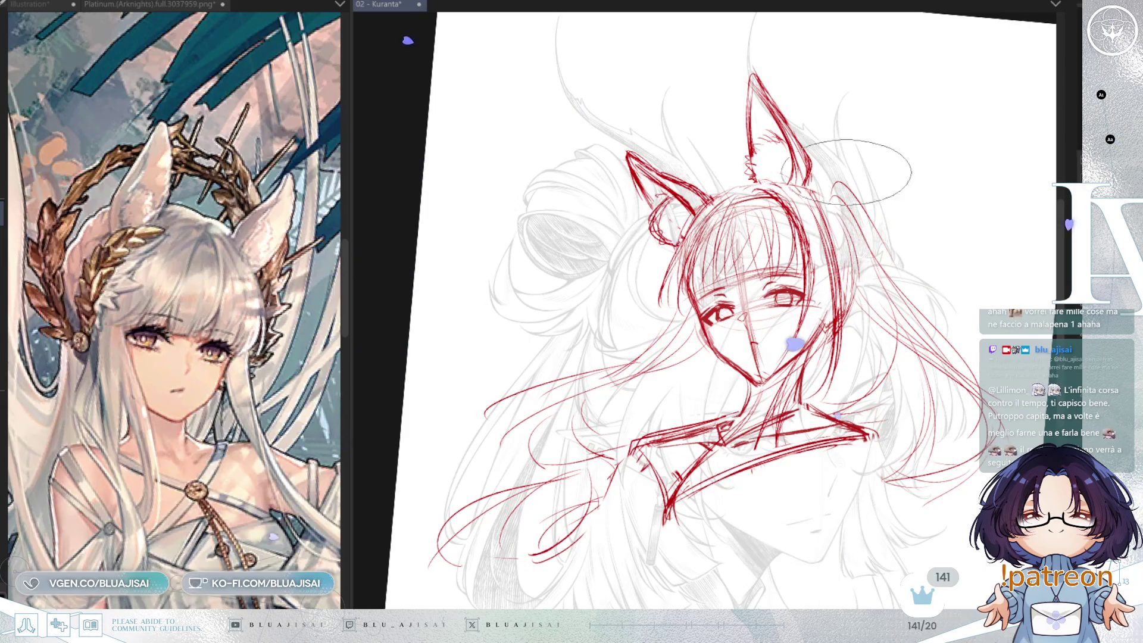
Frame the ears in view and lasso-select the left fox ear
mouse_move(920, 124)
left_mouse_down()
mouse_move(851, 149)
mouse_move(893, 140)
mouse_move(874, 168)
left_mouse_up()
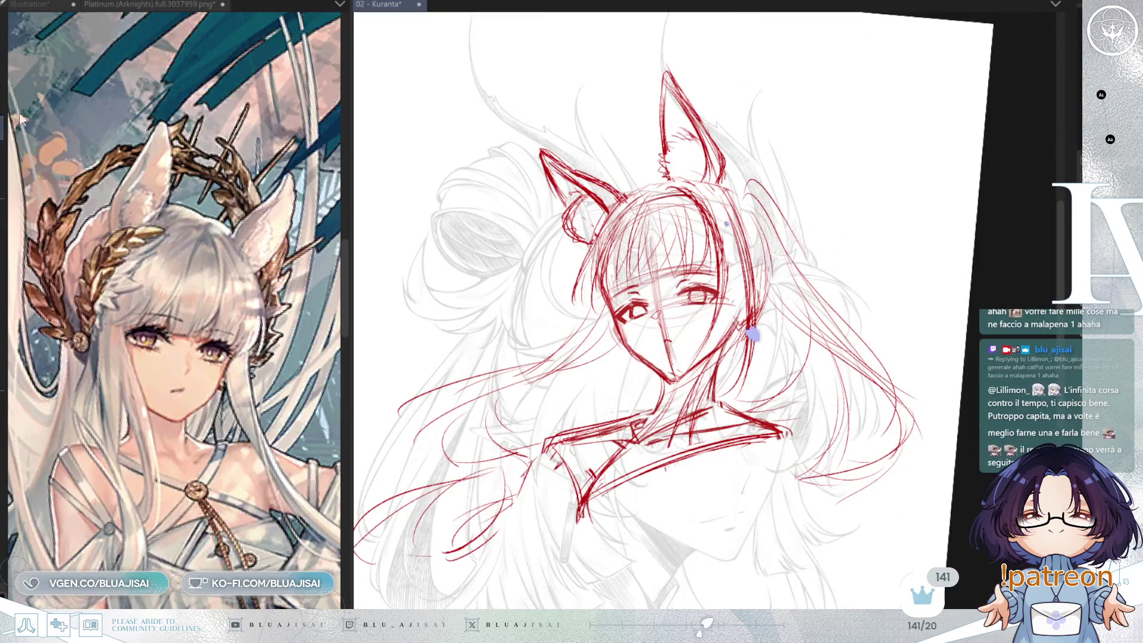
mouse_move(549, 113)
left_mouse_down()
mouse_move(524, 172)
mouse_move(569, 244)
mouse_move(628, 191)
mouse_move(625, 156)
left_mouse_up()
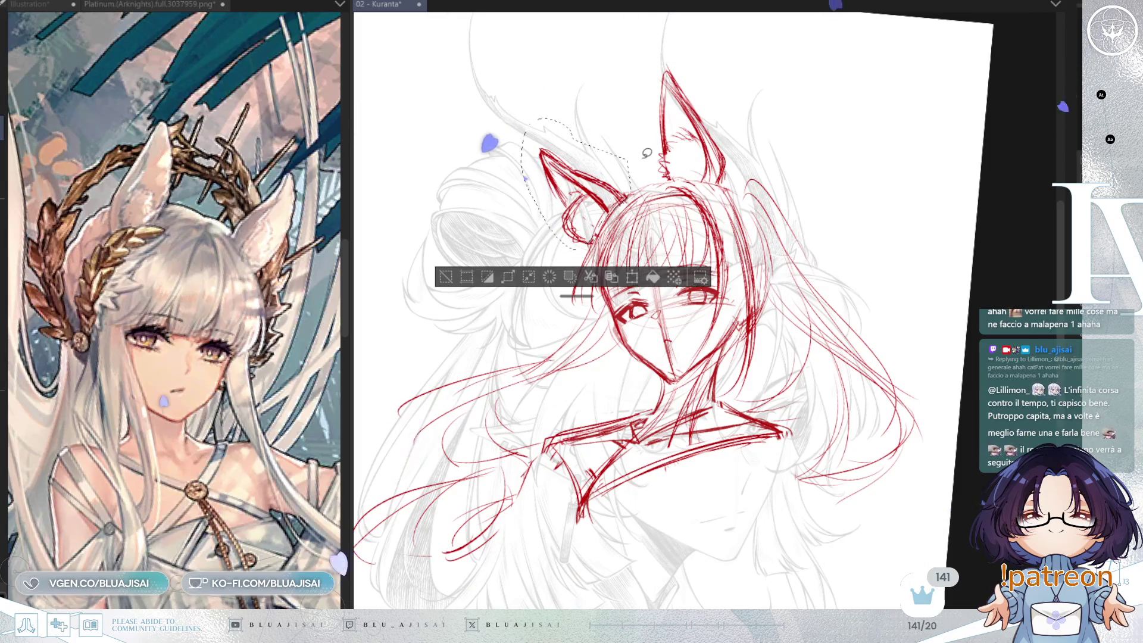
Rotate the selected ear clockwise, stretch its tip up and out, then deselect and fit the view
key("ctrl+t")
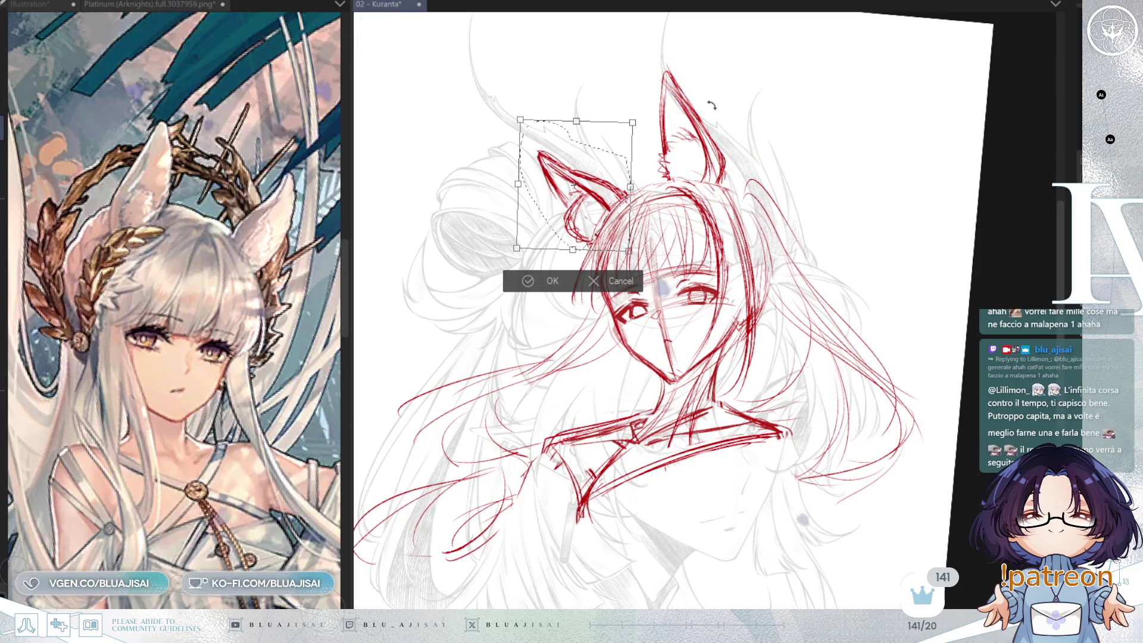
key("h")
mouse_move(905, 155)
left_mouse_down()
mouse_move(877, 206)
mouse_move(882, 216)
mouse_move(894, 207)
left_mouse_up()
left_click_drag(912, 142, 914, 134)
left_click_drag(899, 204, 905, 199)
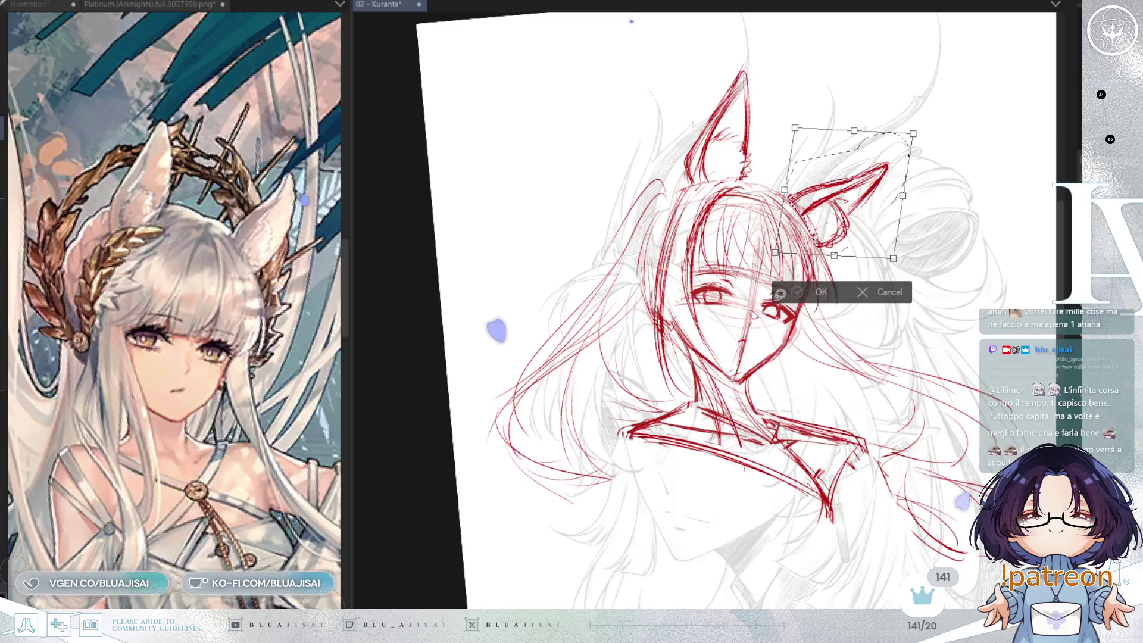
key("Return")
key("ctrl+d")
key("ctrl+0")
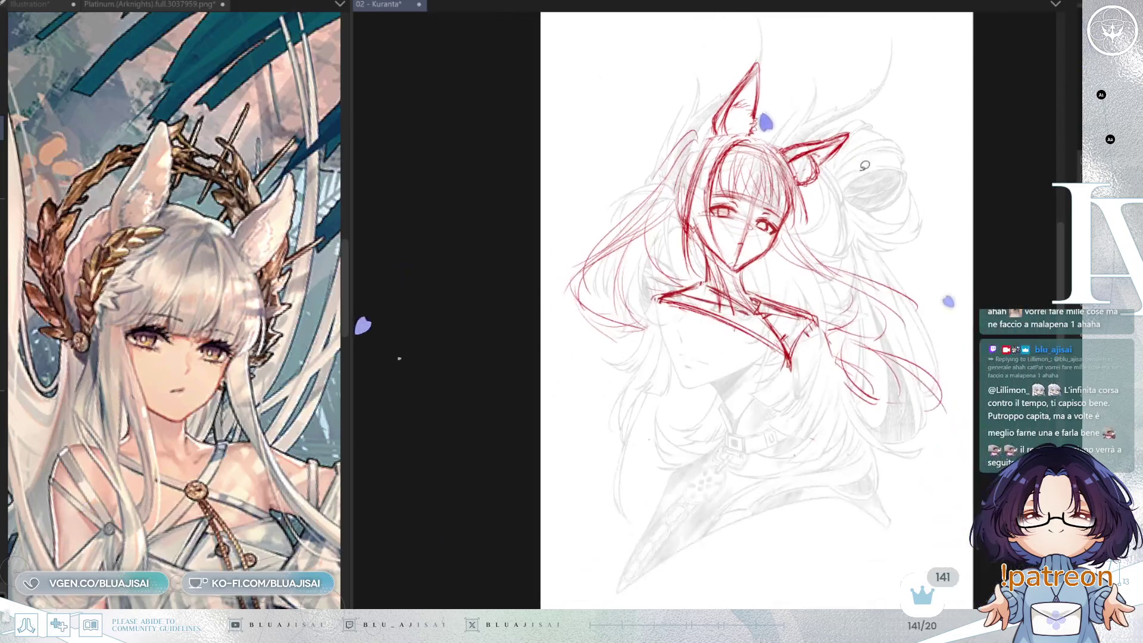
key("h")
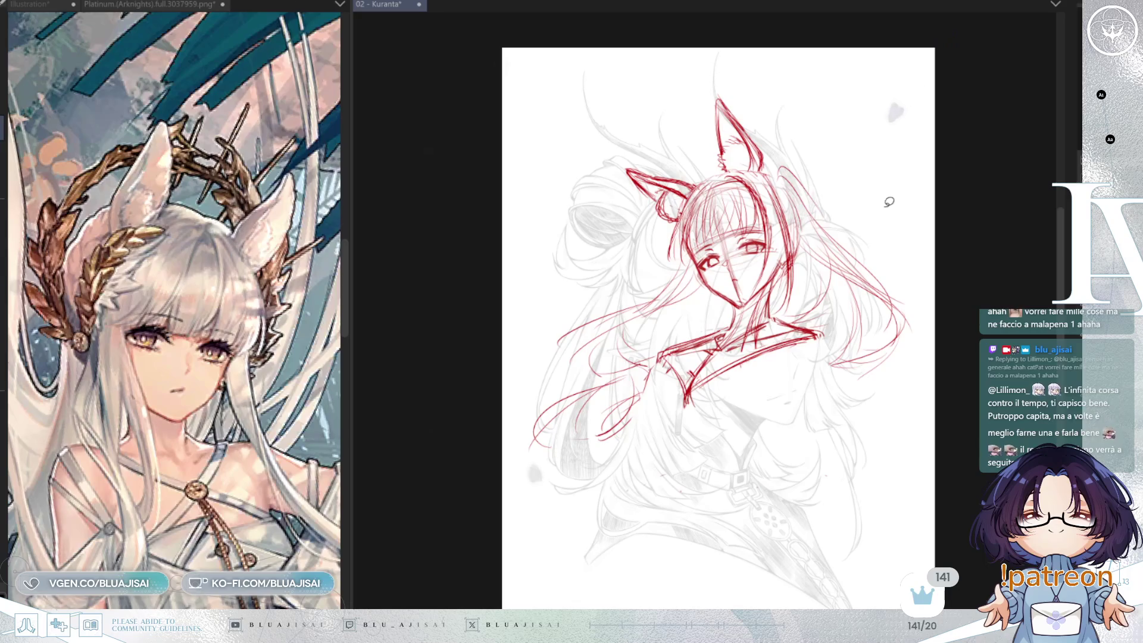
key("h")
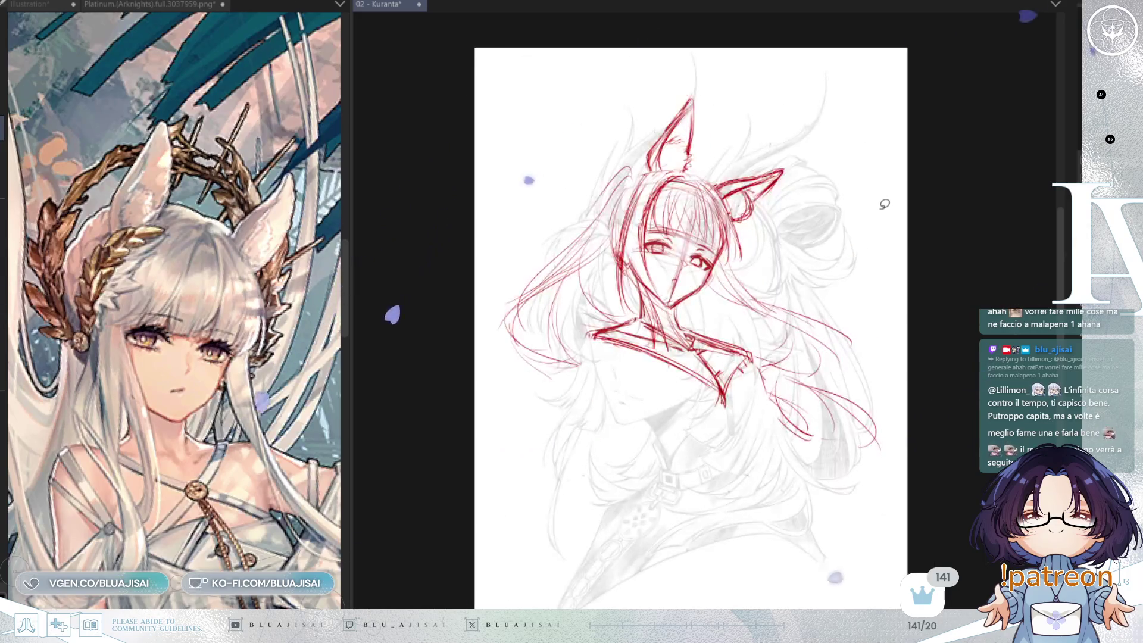
scroll(885, 204, "up", 2)
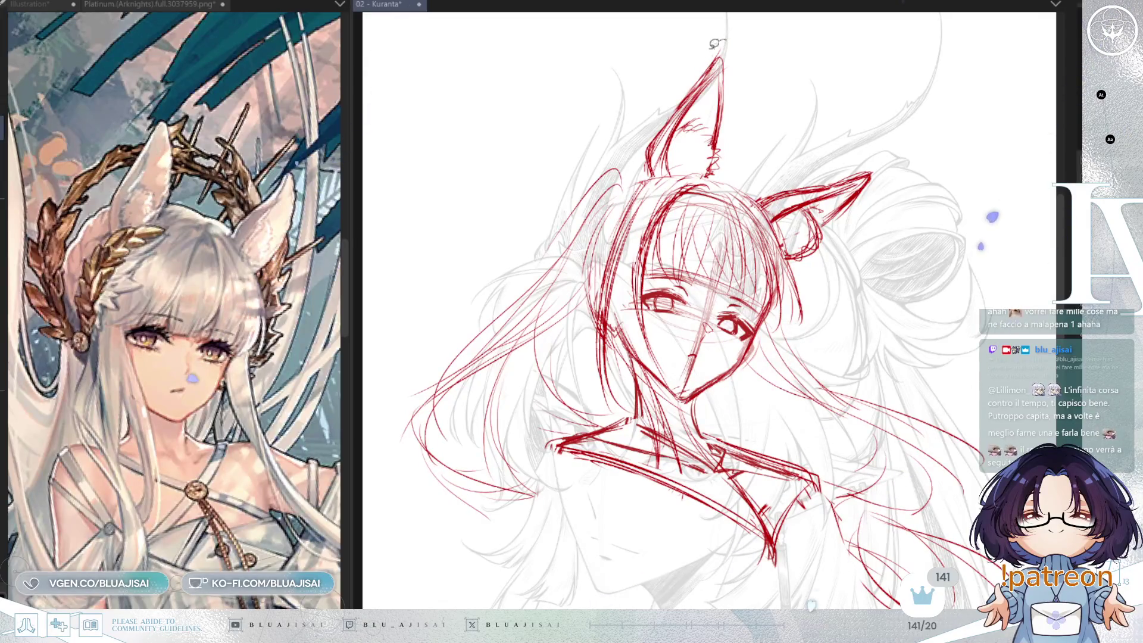
mouse_move(769, 42)
left_mouse_down()
mouse_move(745, 116)
mouse_move(702, 142)
left_mouse_up()
Transform the selected left ear, nudging it slightly downward, and deselect
key("ctrl+t")
key("ctrl+t")
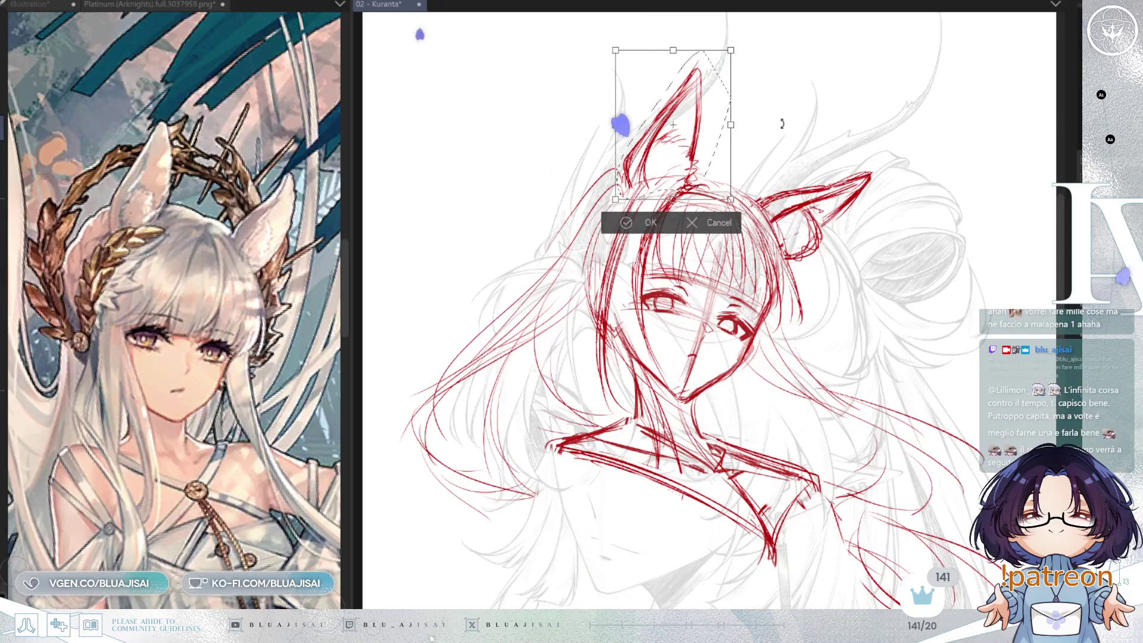
left_click_drag(686, 159, 685, 163)
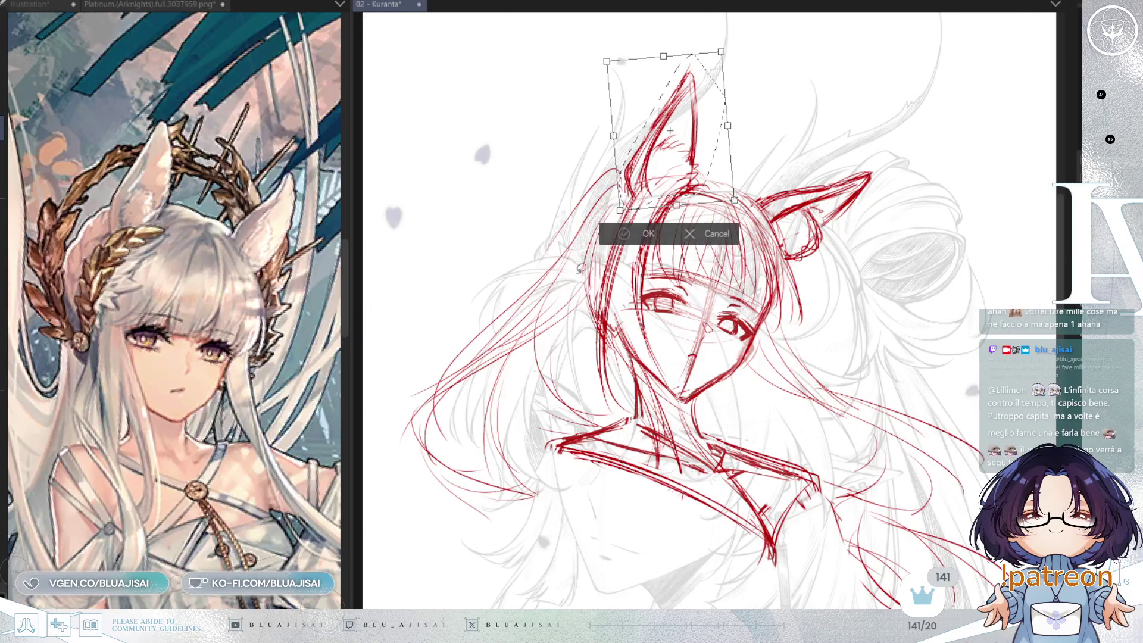
key("Return")
key("ctrl+d")
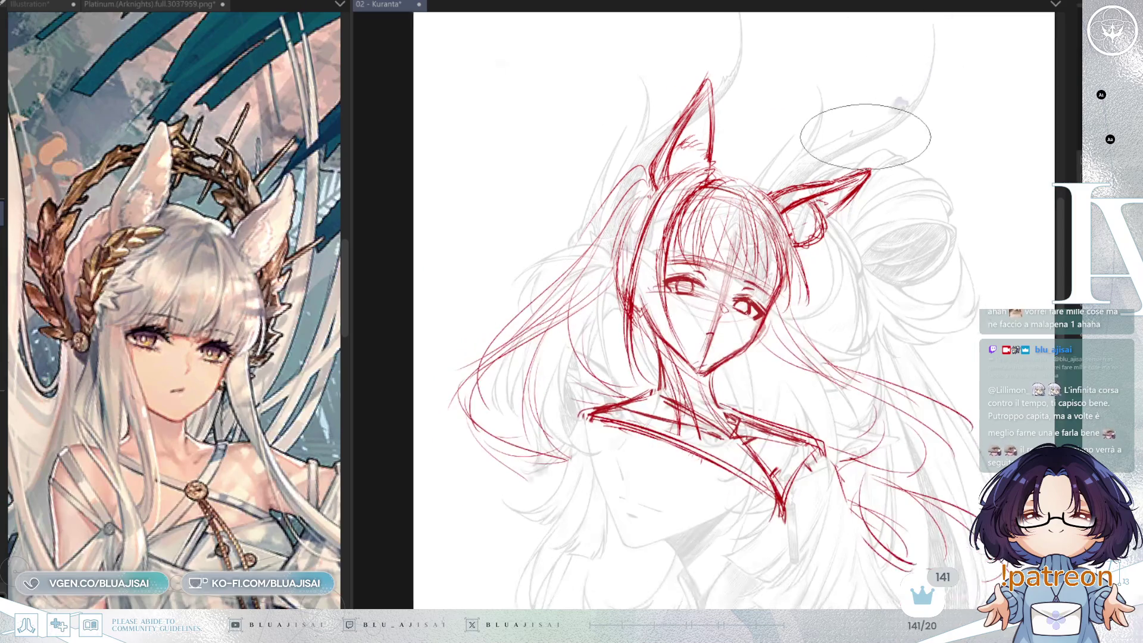
Erase stray red strokes in the left hair and draw long new strands down it
key("h")
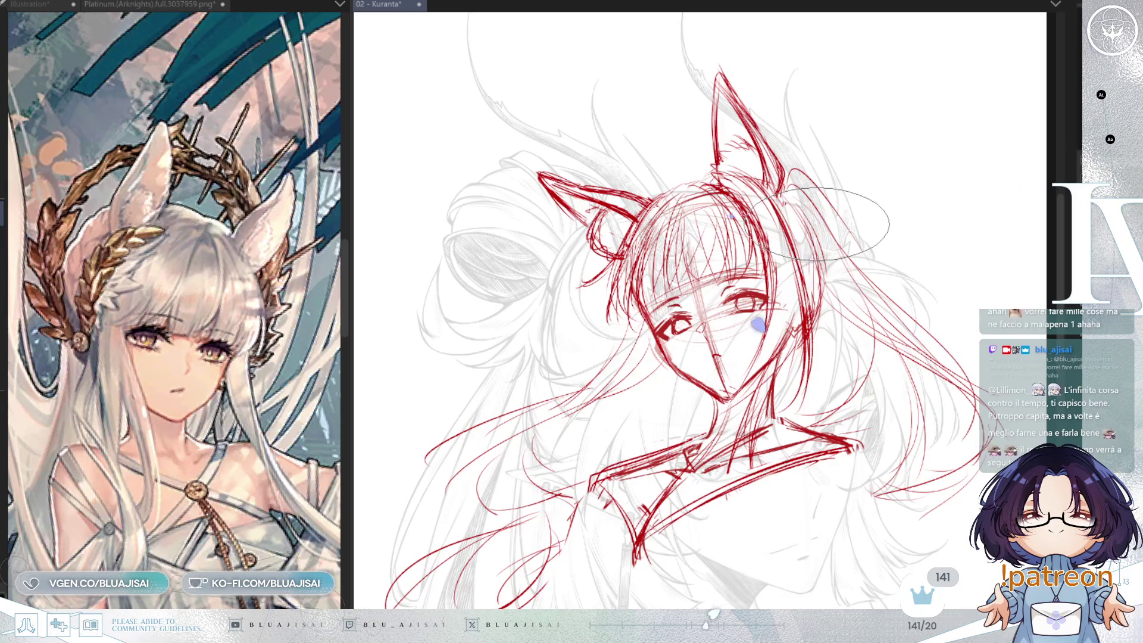
mouse_move(831, 290)
left_mouse_down()
mouse_move(816, 251)
mouse_move(849, 166)
left_mouse_up()
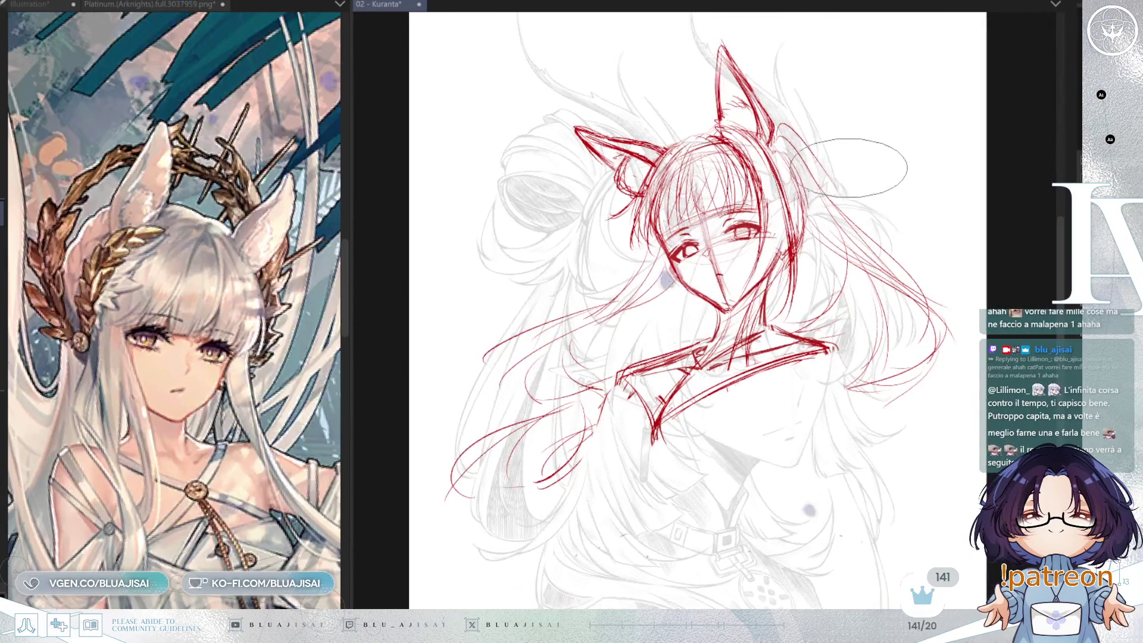
mouse_move(566, 421)
left_mouse_down()
mouse_move(524, 387)
mouse_move(530, 417)
mouse_move(584, 375)
mouse_move(545, 341)
mouse_move(506, 381)
mouse_move(581, 363)
mouse_move(476, 465)
mouse_move(605, 423)
mouse_move(585, 413)
left_mouse_up()
mouse_move(667, 262)
left_mouse_down()
mouse_move(563, 411)
mouse_move(583, 381)
left_mouse_up()
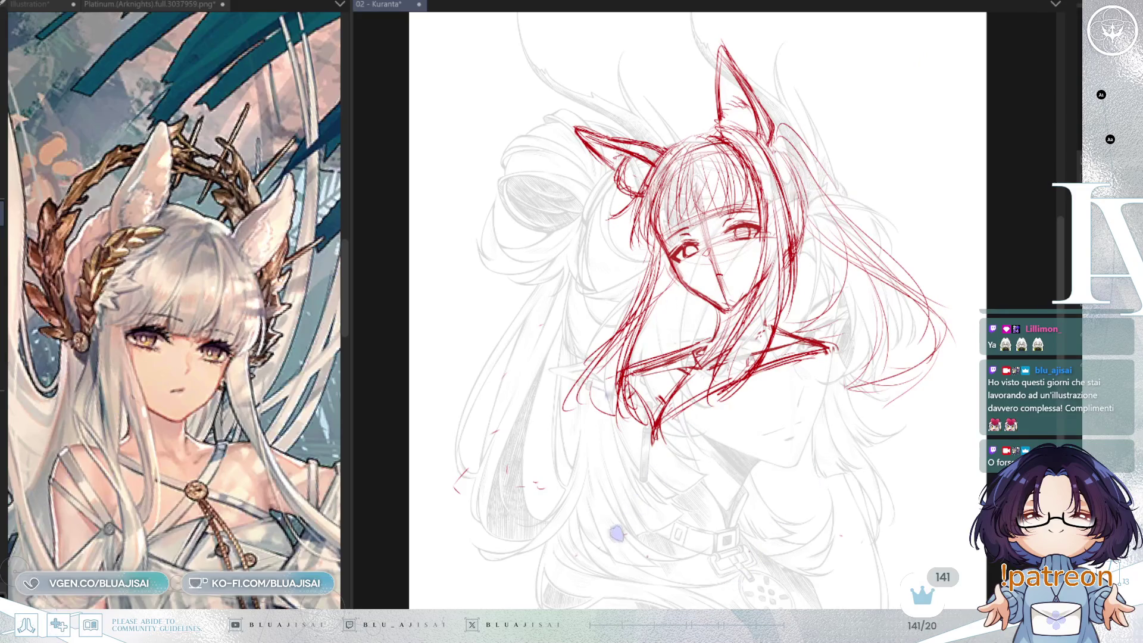
Flip the canvas view back to its normal orientation
key("h")
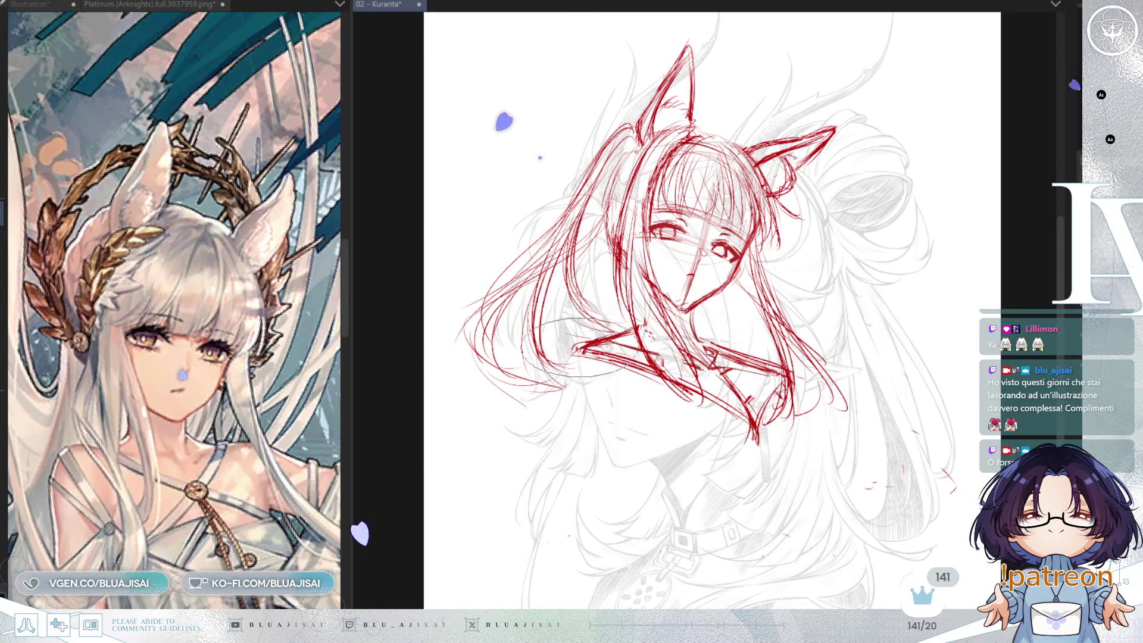
Mirror the canvas view horizontally with the H shortcut
key("h")
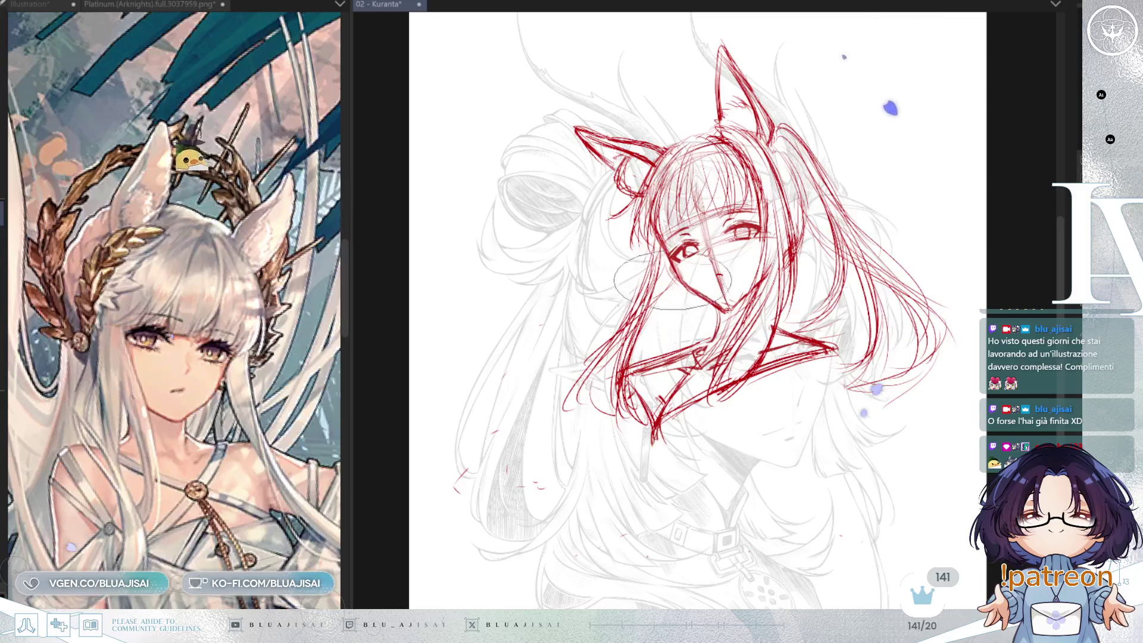
Pan the canvas to reframe the sketch for the lower hair strands
mouse_move(923, 300)
left_mouse_down()
mouse_move(896, 312)
mouse_move(886, 338)
left_mouse_up()
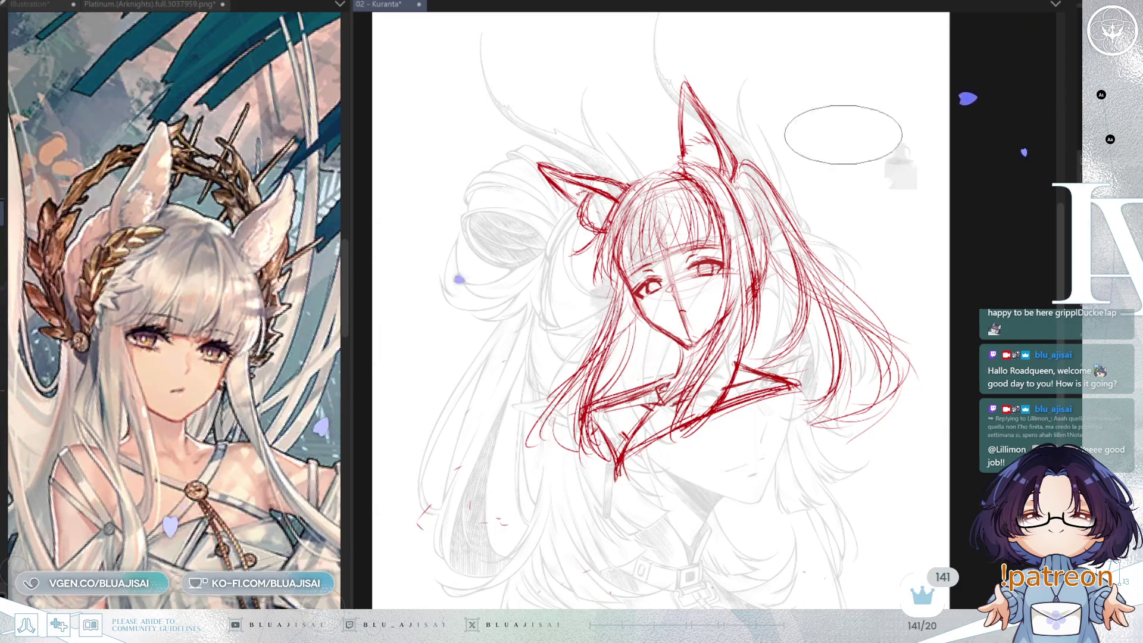
scroll(794, 282, "up", 3)
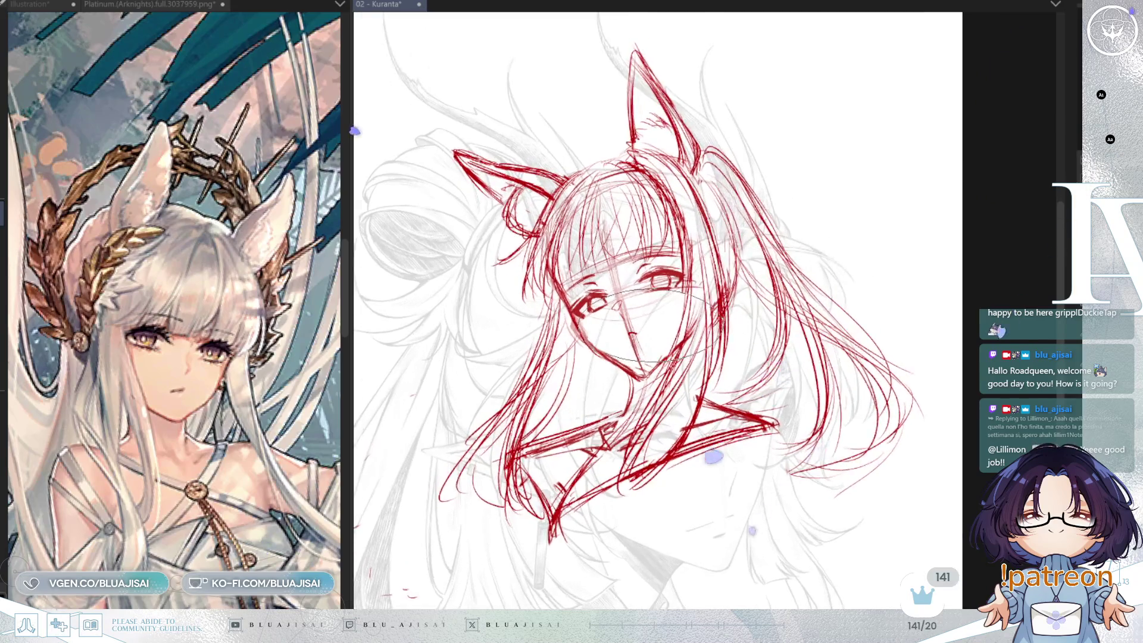
scroll(652, 368, "down", 2)
scroll(652, 368, "down", 1)
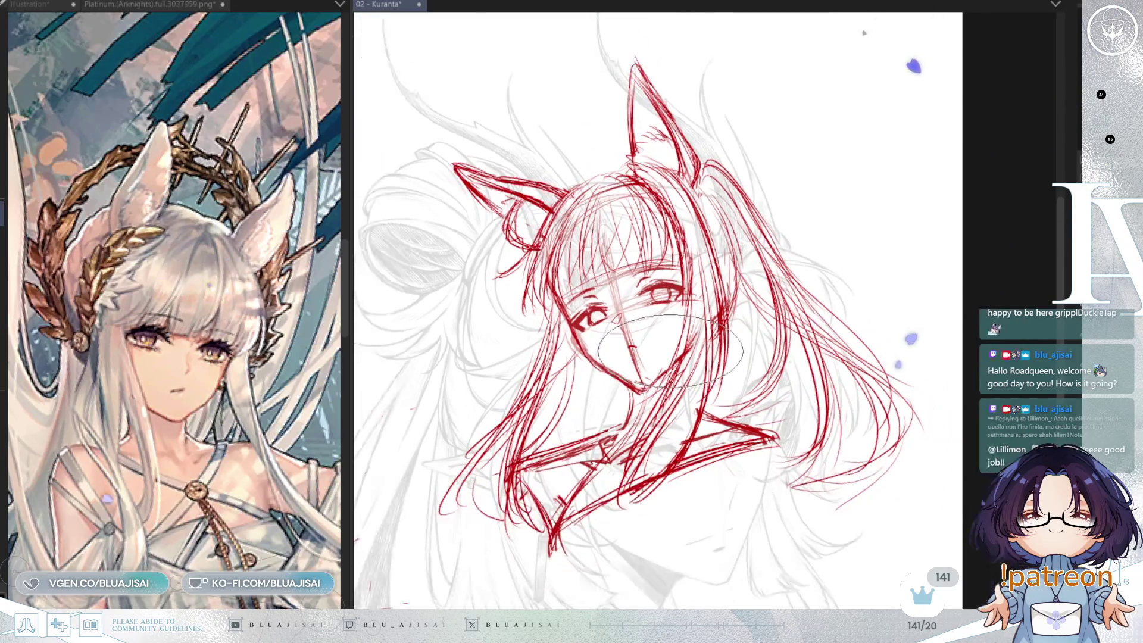
scroll(806, 248, "up", 1)
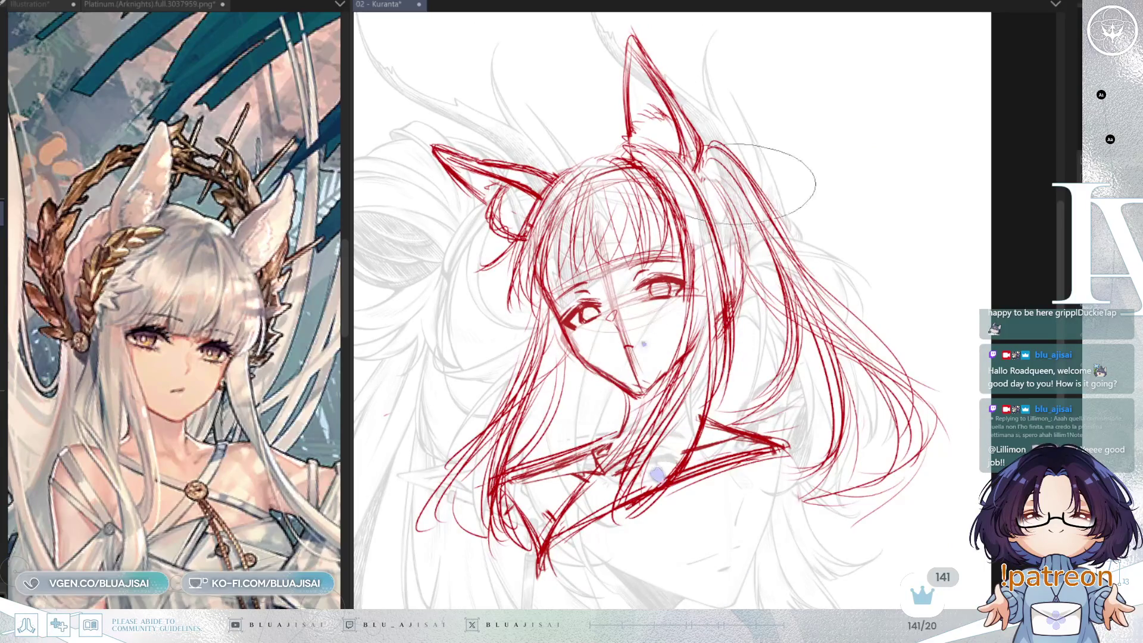
scroll(755, 222, "down", 2)
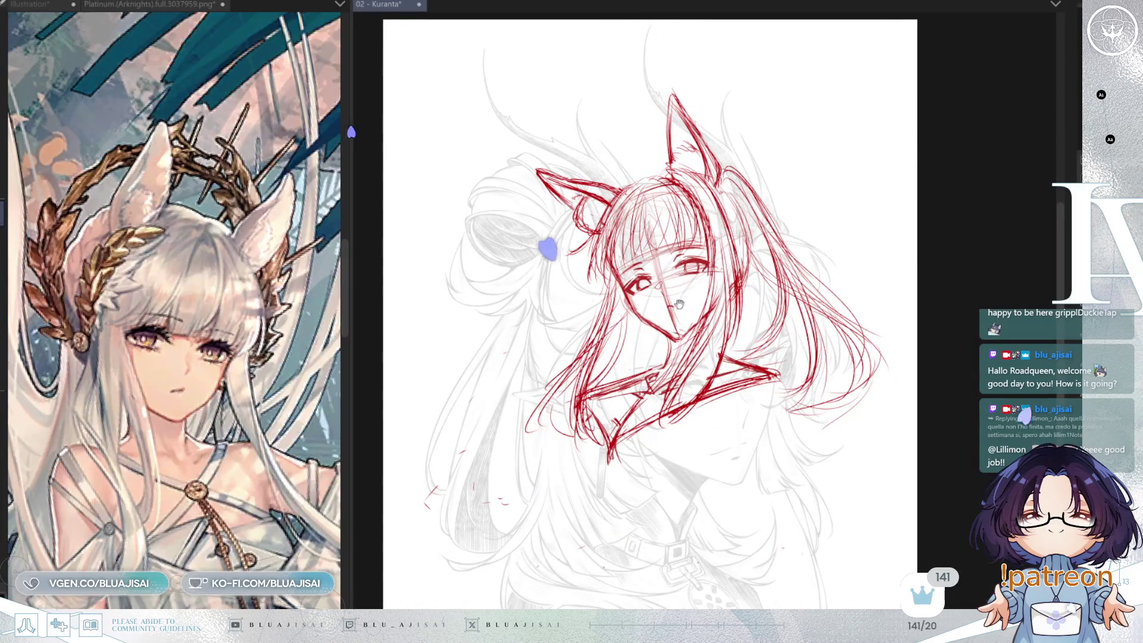
scroll(649, 313, "up", 1)
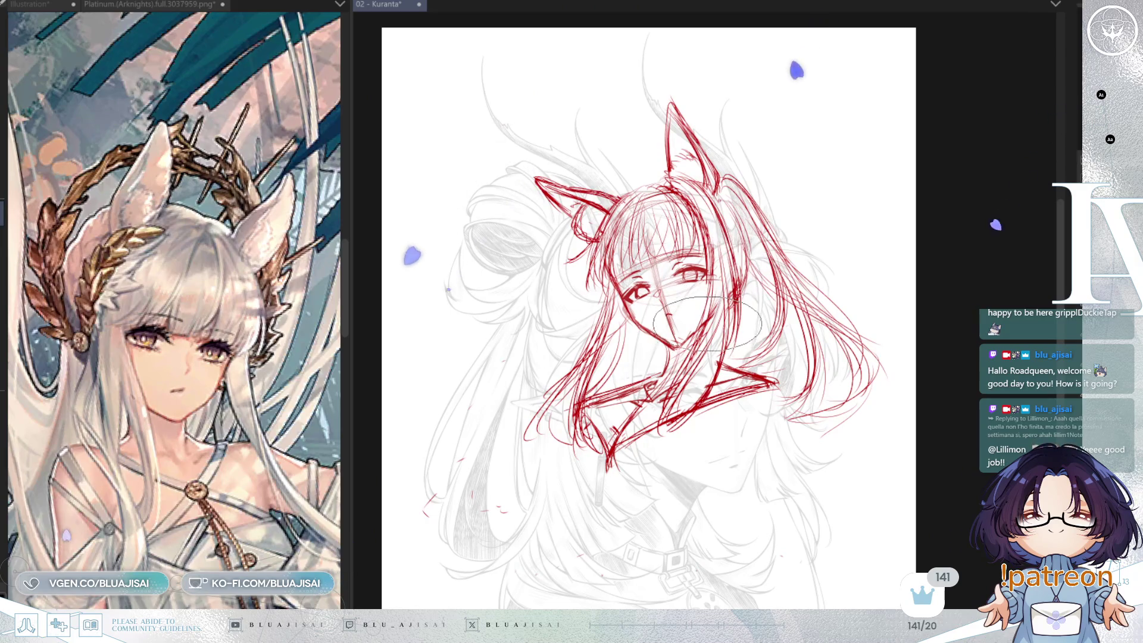
left_click(233, 499)
Mirror the Platinum reference image, then move the red head sketch slightly left and down
key("h")
mouse_move(233, 499)
left_mouse_down()
mouse_move(266, 402)
mouse_move(257, 423)
left_mouse_up()
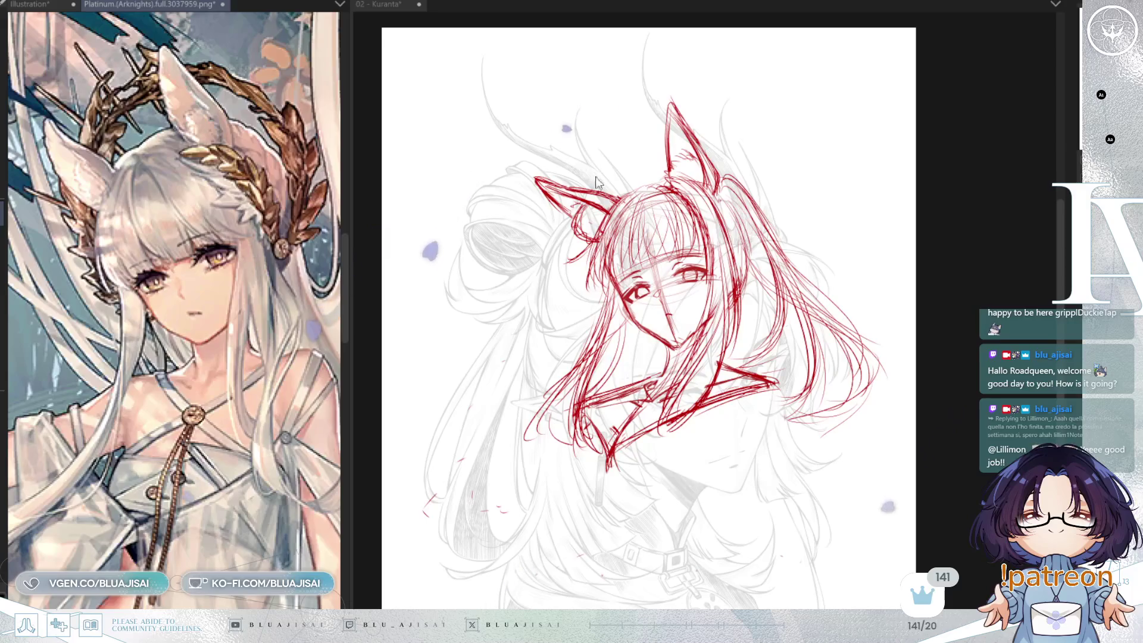
left_click(595, 173)
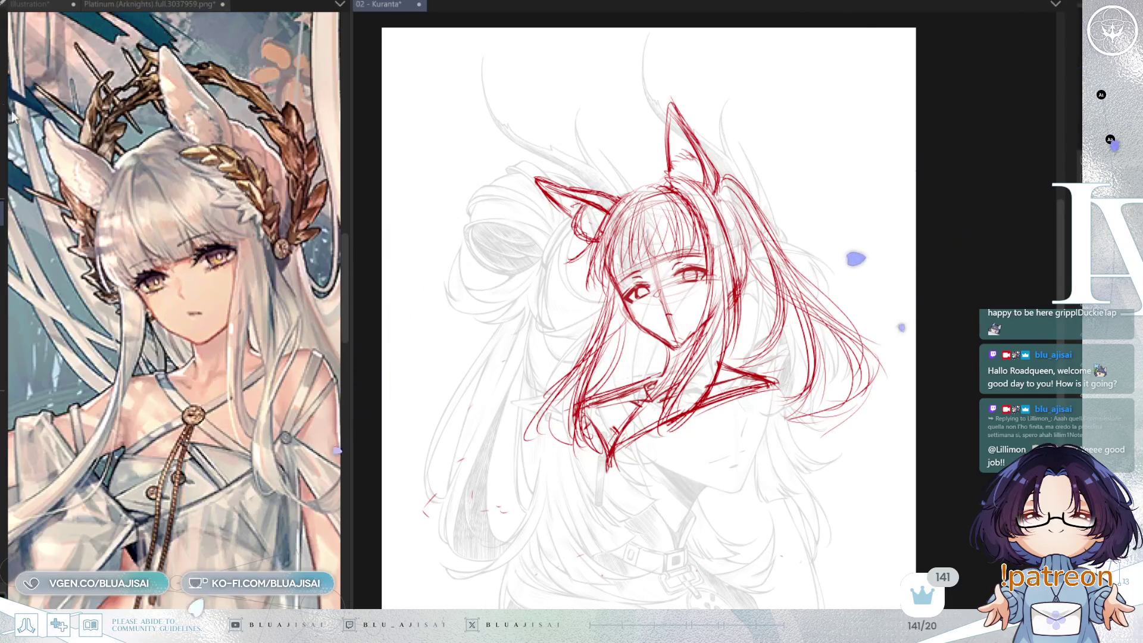
mouse_move(826, 257)
left_mouse_down()
mouse_move(812, 327)
mouse_move(800, 301)
left_mouse_up()
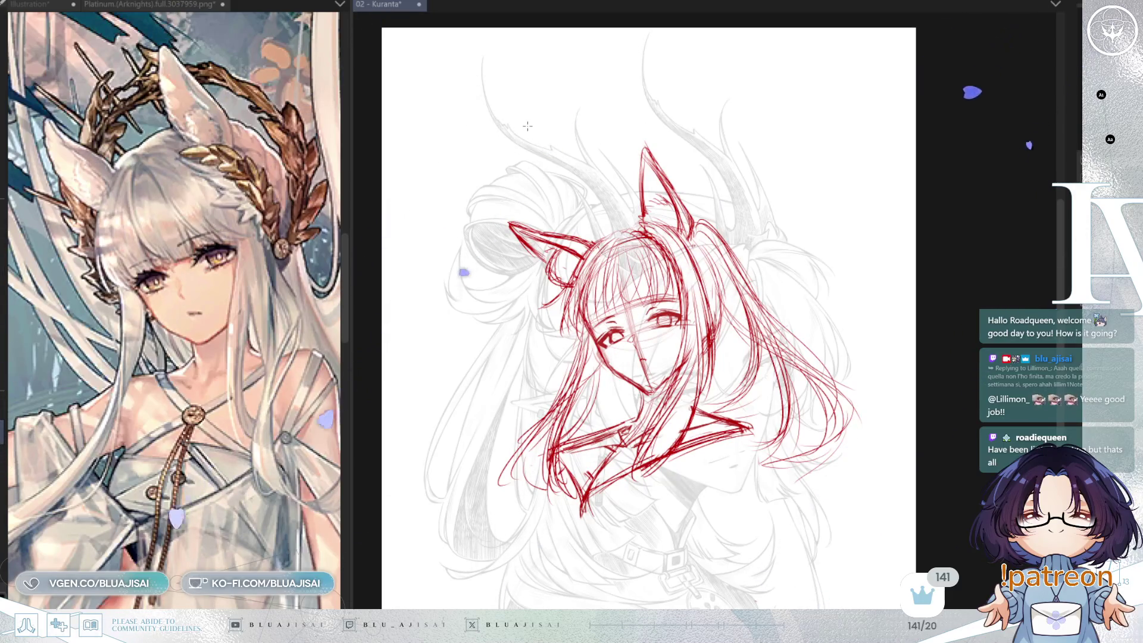
Draw a large red ellipse around the girl's head and put it into Free Transform
mouse_move(564, 171)
left_mouse_down()
mouse_move(738, 322)
mouse_move(740, 348)
left_mouse_up()
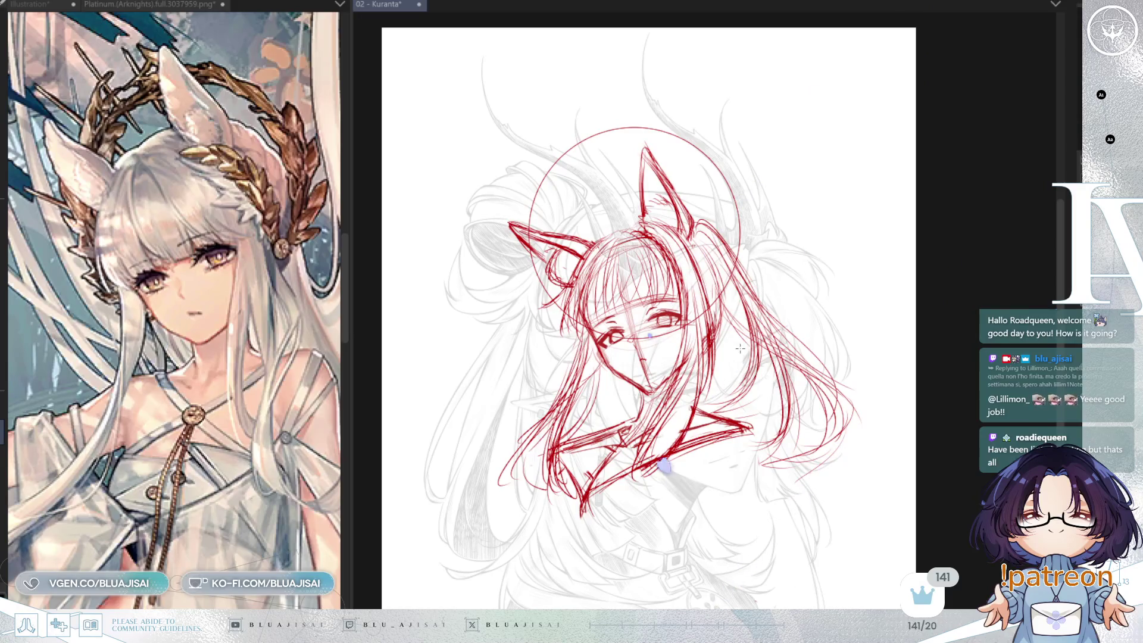
key("ctrl+t")
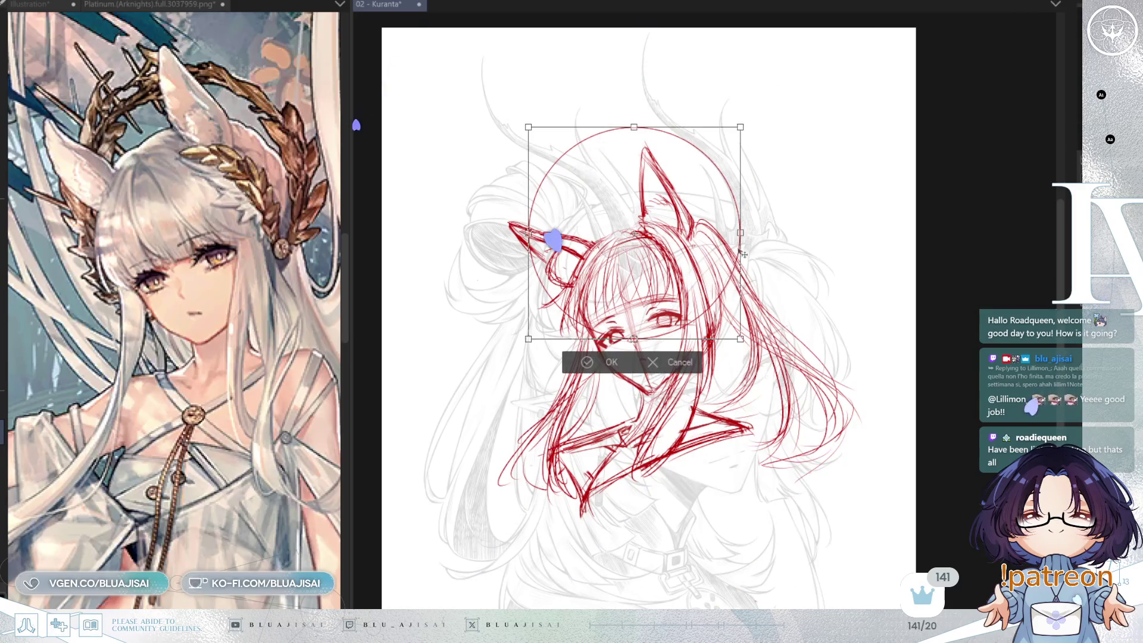
Shrink, move and stretch the red circle so it fits snugly around the head
left_click_drag(717, 288, 714, 289)
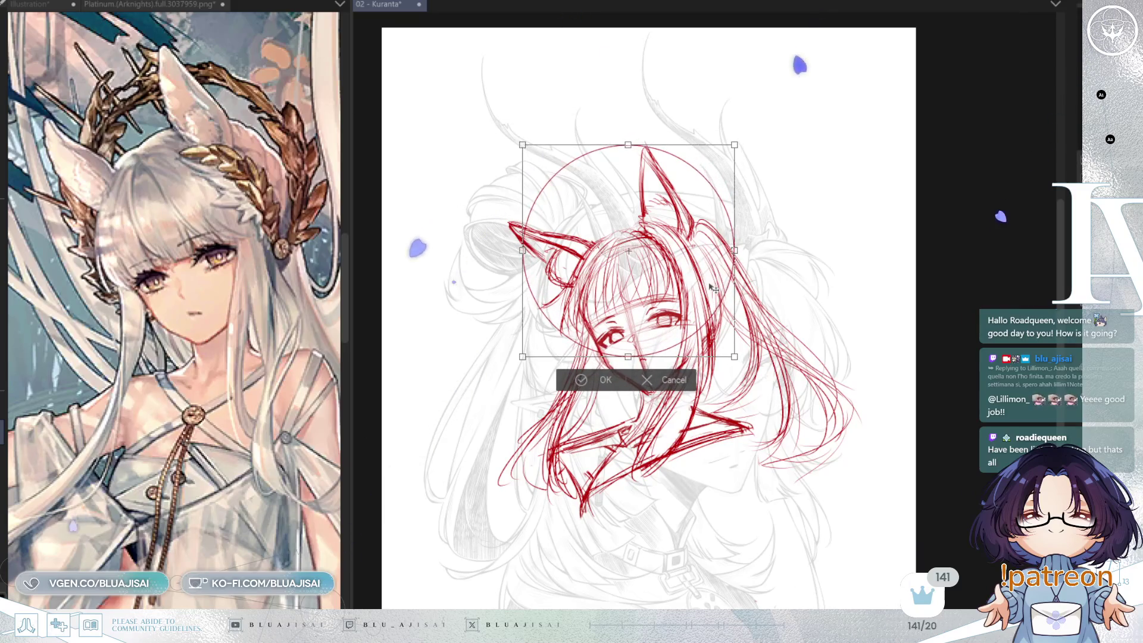
left_click_drag(735, 145, 714, 169)
left_click_drag(670, 247, 676, 244)
left_click_drag(662, 290, 664, 292)
left_click_drag(626, 169, 625, 155)
mouse_move(670, 455)
left_mouse_down()
mouse_move(631, 179)
mouse_move(663, 44)
mouse_move(616, 132)
left_mouse_up()
Level the circle, commit the transform, and lower the red sketch layer's opacity
mouse_move(720, 247)
left_mouse_down()
mouse_move(717, 268)
mouse_move(721, 256)
left_mouse_up()
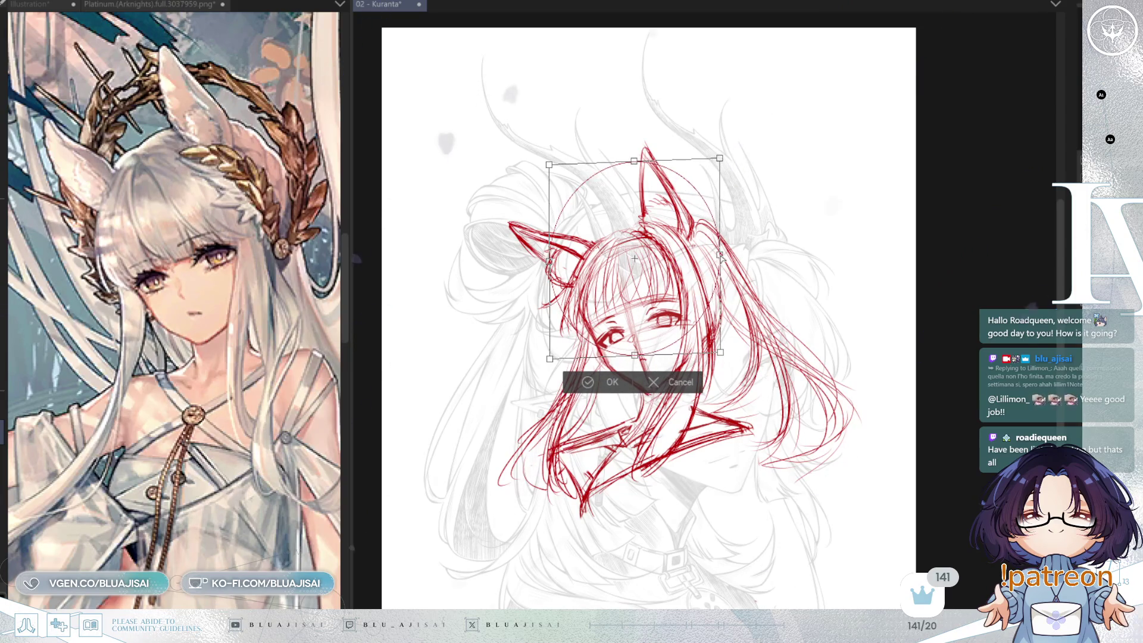
key("Return")
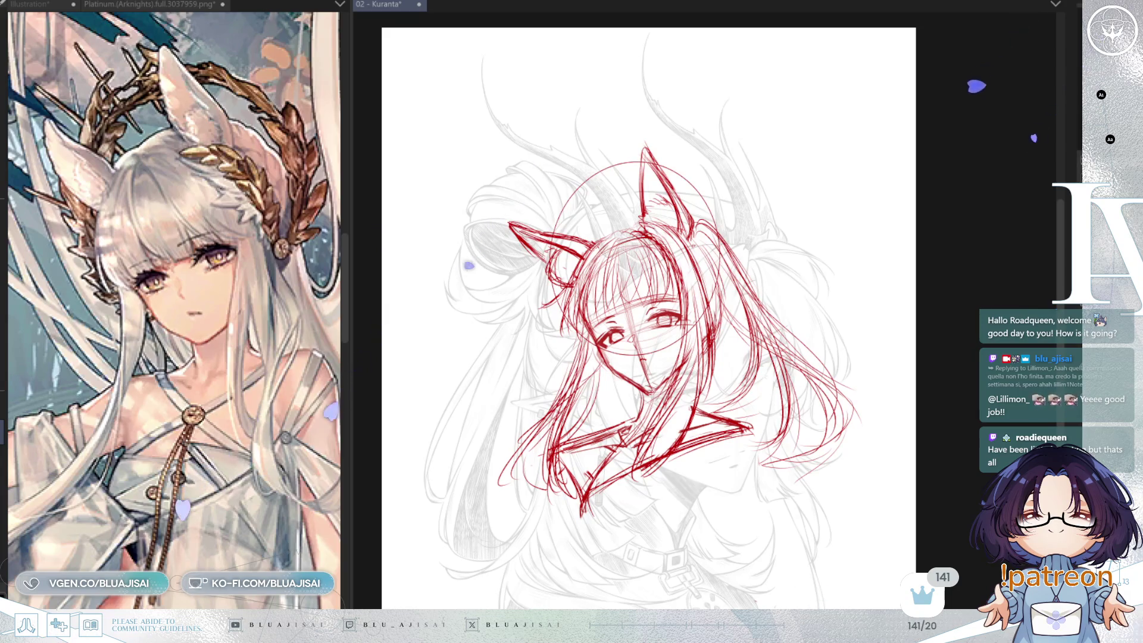
key("ctrl+shift+o")
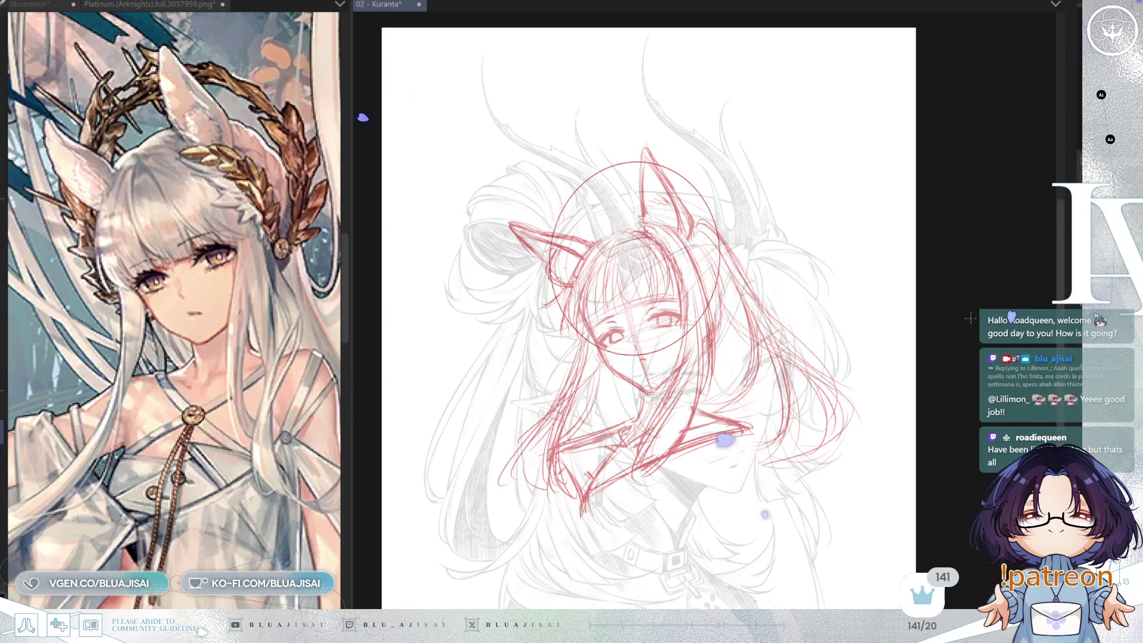
Zoom in and draw a small red ring earring by the ear, with a band curving down to it
key("ctrl+plus")
key("ctrl+plus")
key("ctrl+plus")
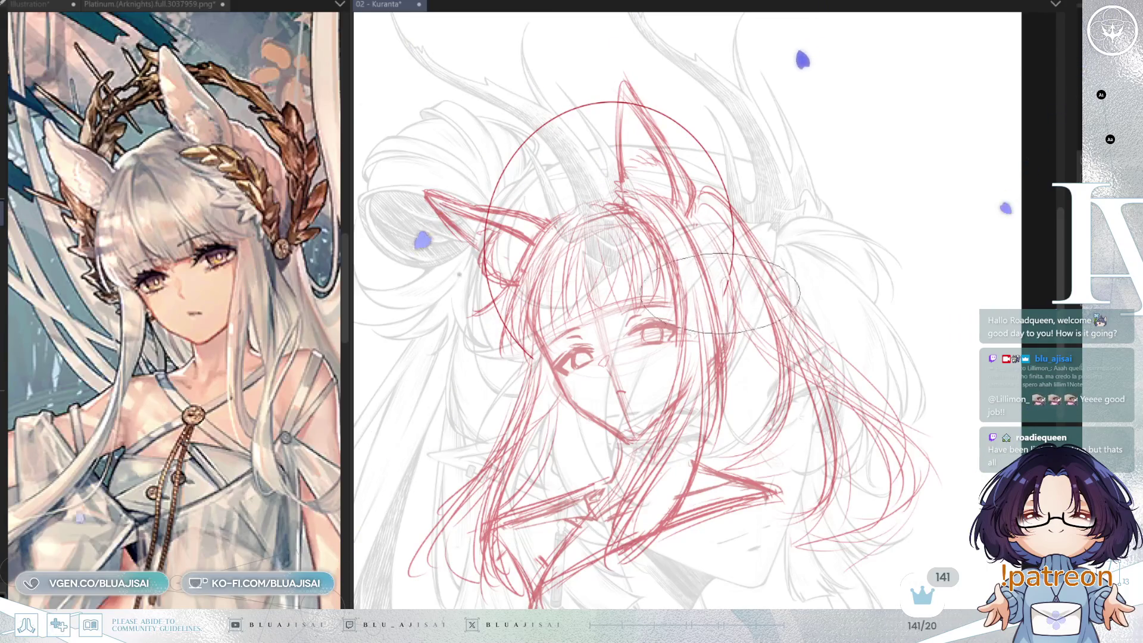
left_click_drag(731, 272, 721, 292)
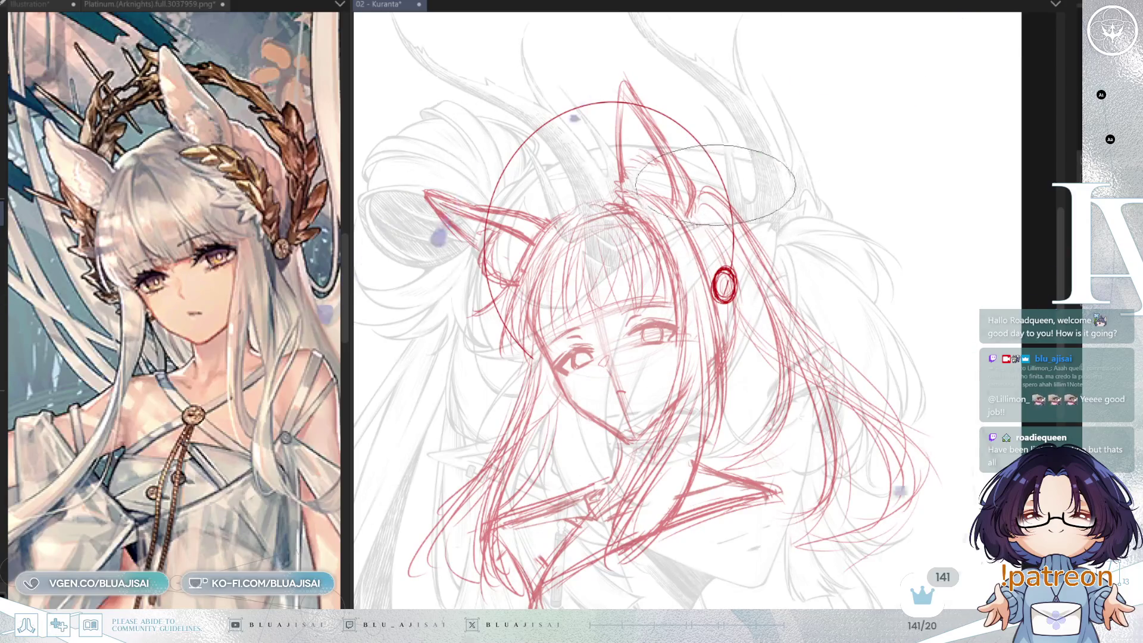
key("h")
left_click_drag(738, 200, 683, 266)
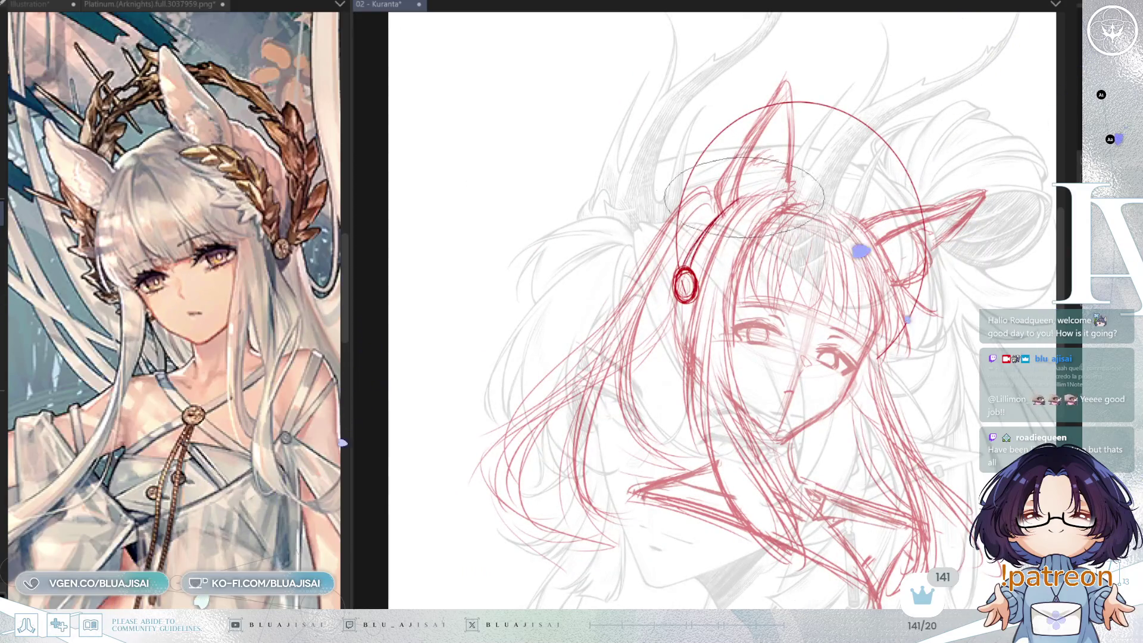
Add a second bold red band stroke from the head top down to the ring earring
mouse_move(768, 102)
left_mouse_down()
mouse_move(693, 156)
mouse_move(691, 213)
left_mouse_up()
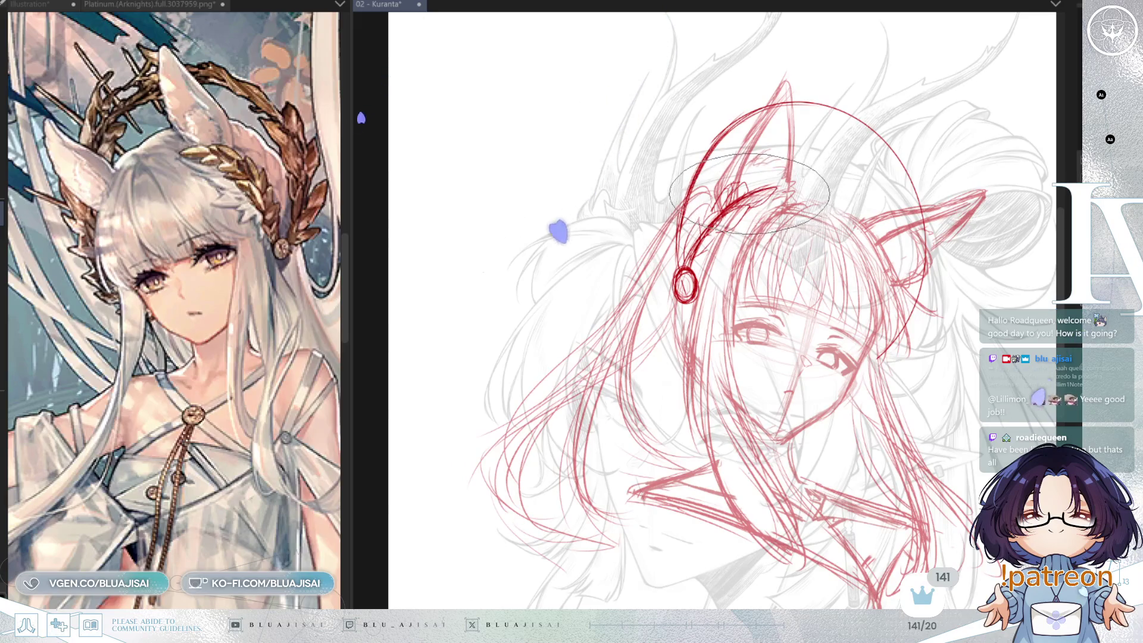
key("h")
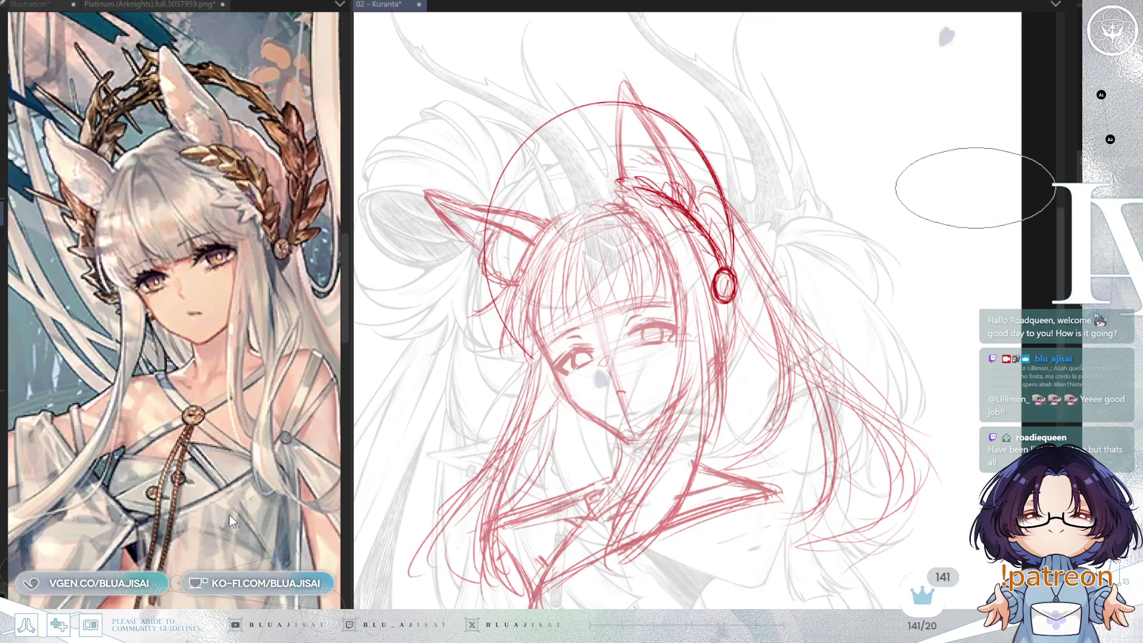
Save the illustration, then reposition the grey ellipse guide around the ear and head
key("ctrl+s")
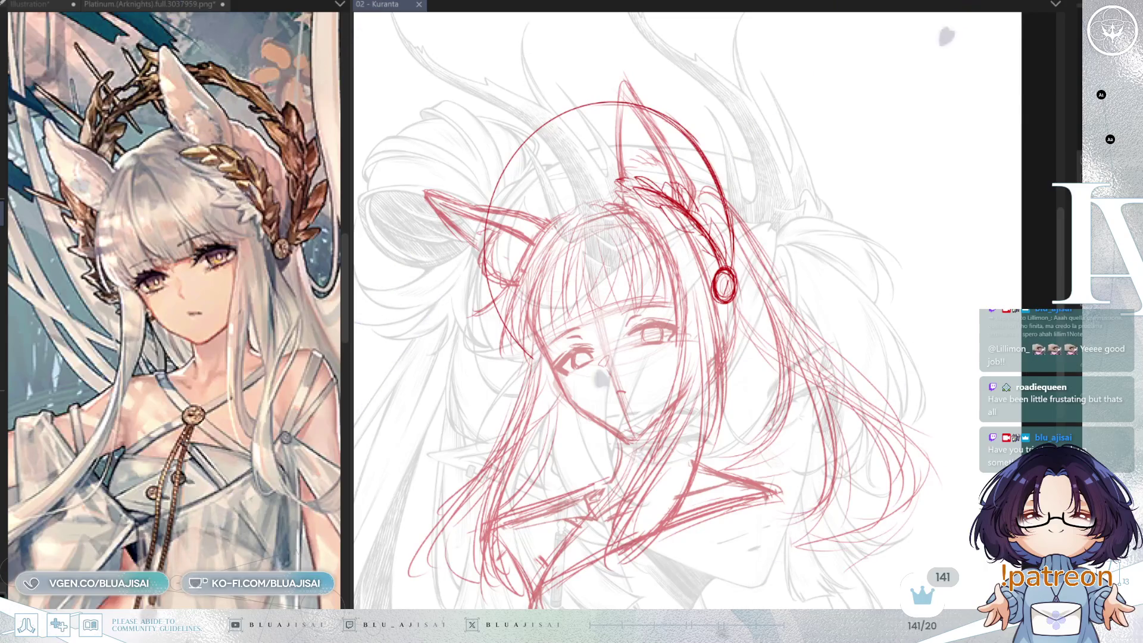
mouse_move(656, 131)
left_mouse_down()
mouse_move(518, 241)
mouse_move(500, 310)
mouse_move(563, 48)
mouse_move(636, 141)
left_mouse_up()
left_click(528, 207)
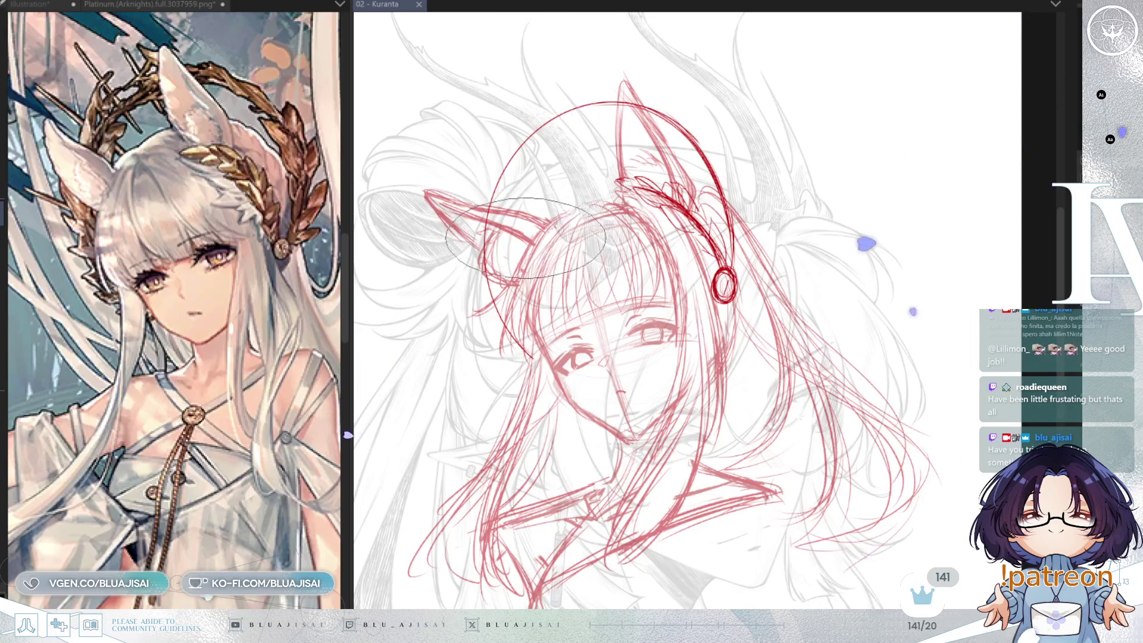
left_click_drag(525, 329, 528, 336)
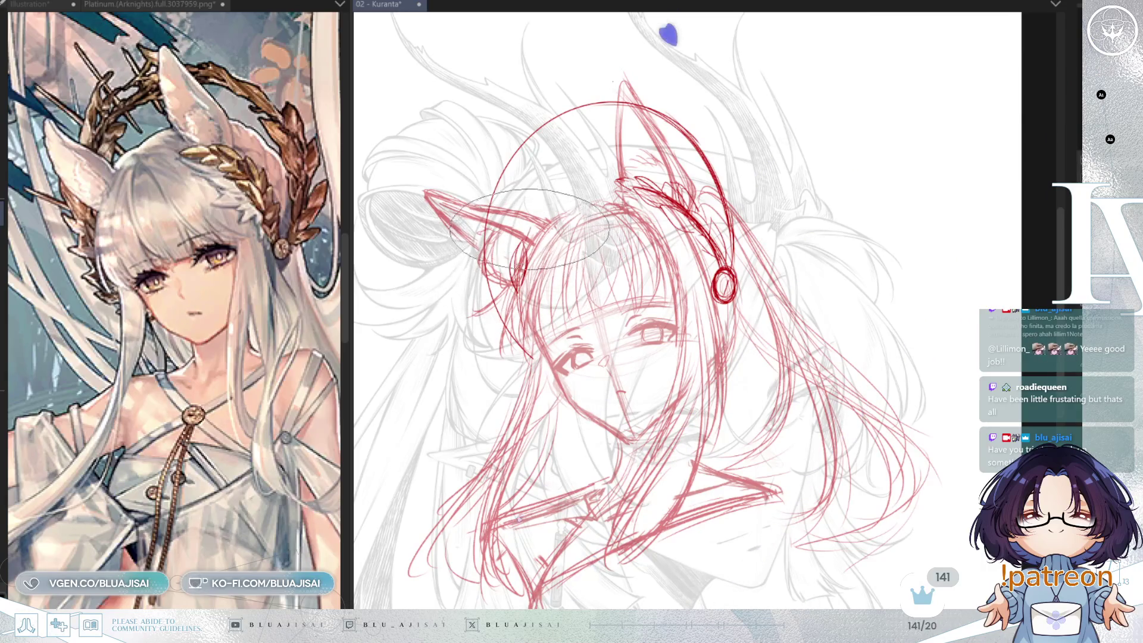
mouse_move(517, 258)
left_mouse_down()
mouse_move(528, 252)
mouse_move(517, 280)
left_mouse_up()
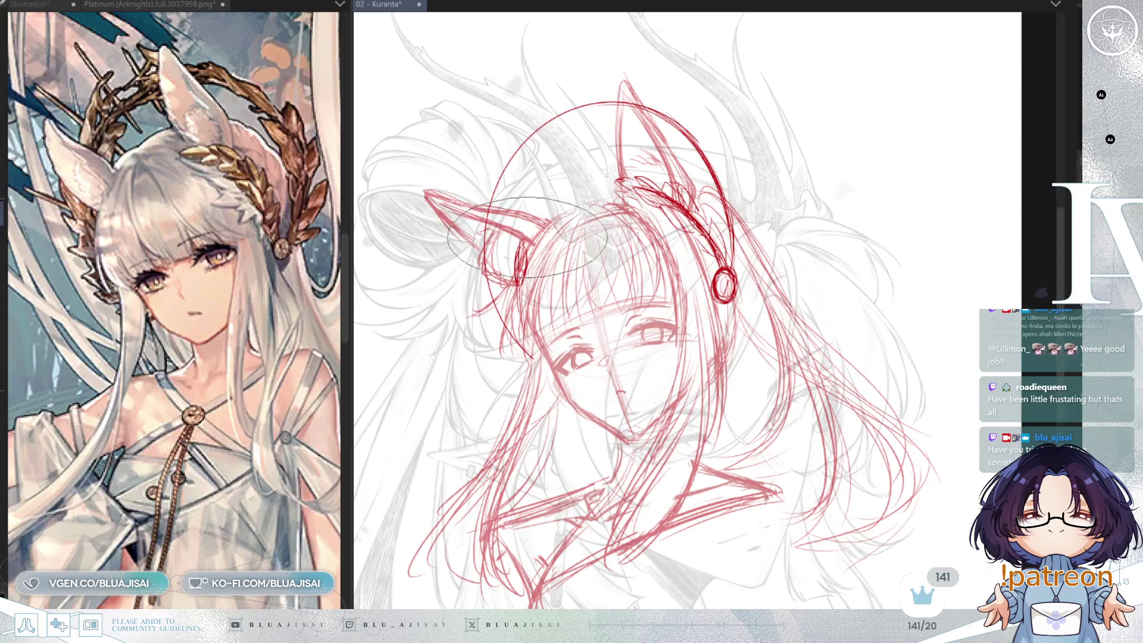
left_click_drag(529, 254, 514, 235)
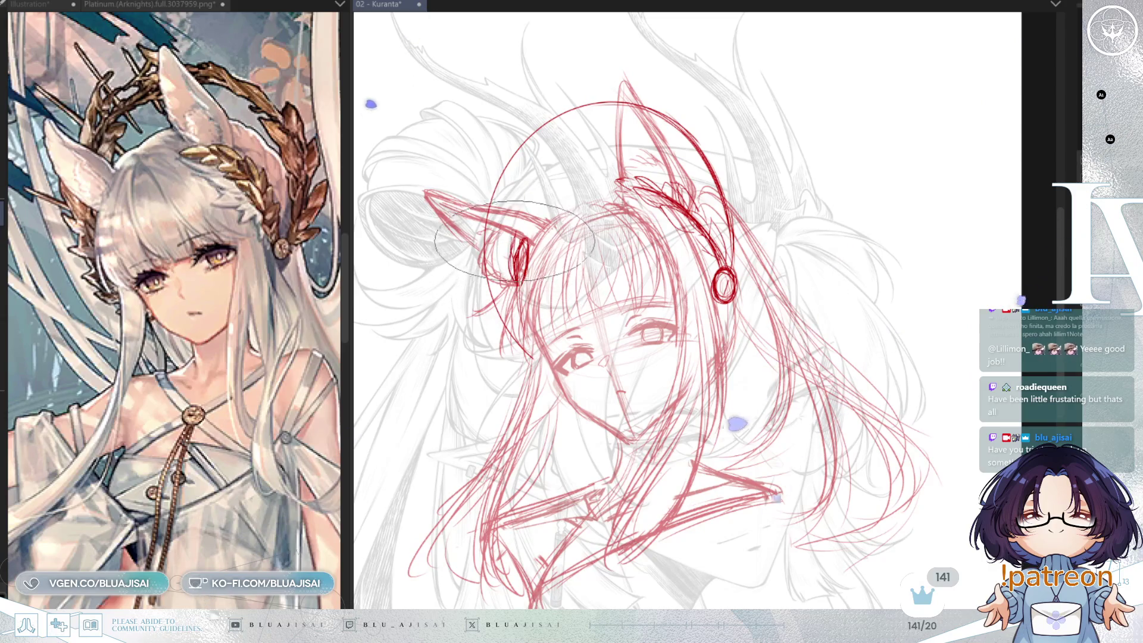
left_click_drag(728, 146, 673, 156)
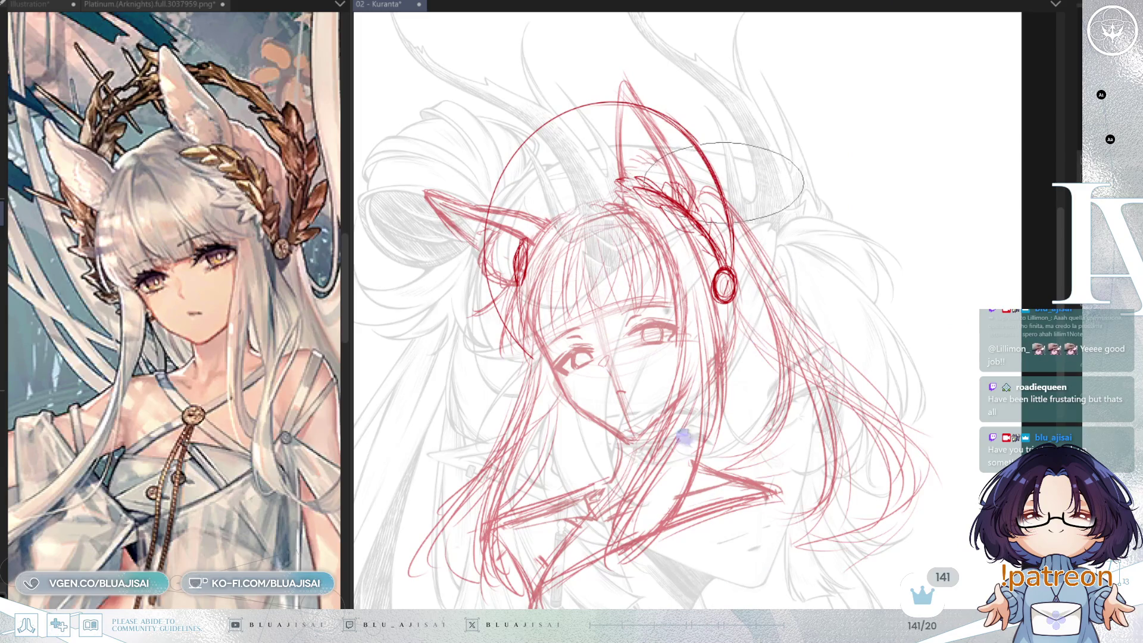
Remove the ellipse, try an elliptical selection over the left ear, deselect, and switch to a larger brush
key("ctrl+d")
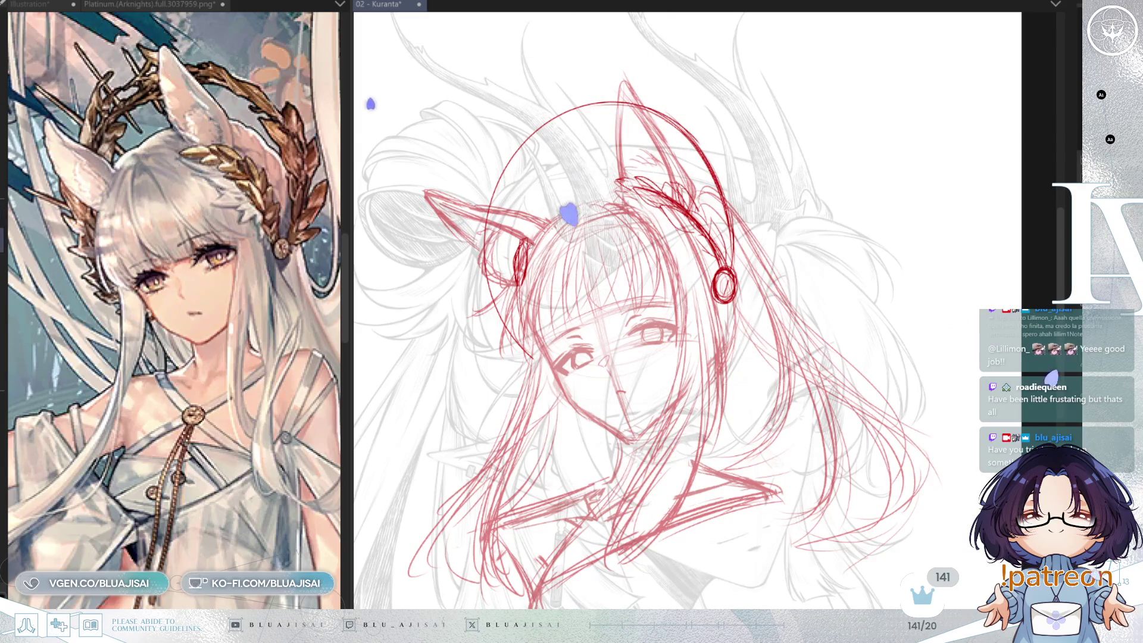
left_click_drag(433, 217, 592, 294)
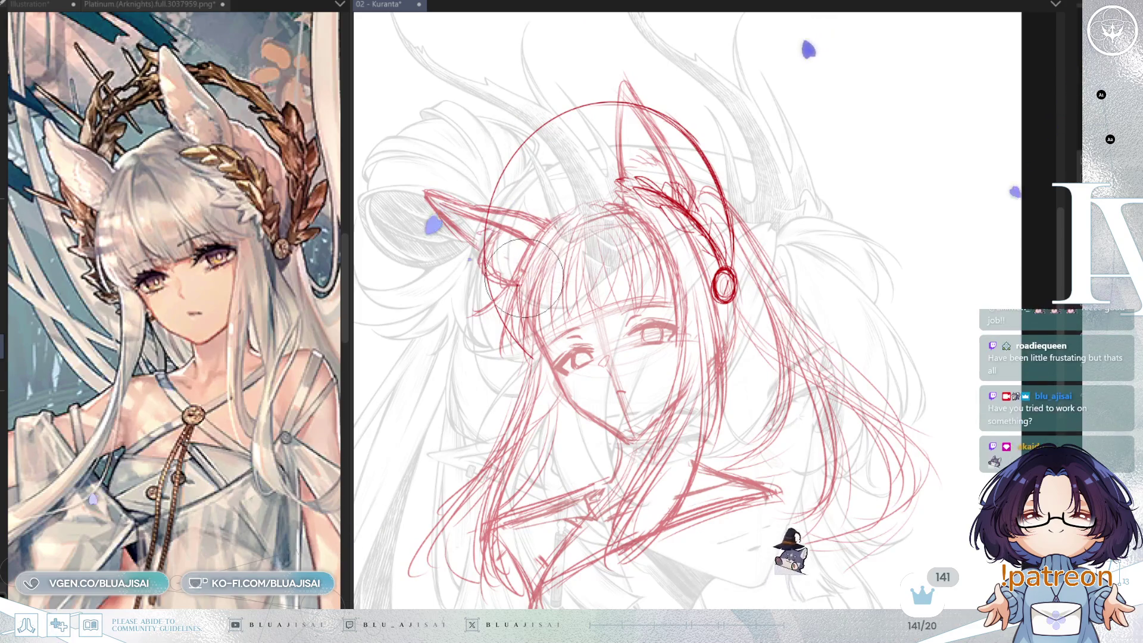
left_click_drag(513, 256, 529, 236)
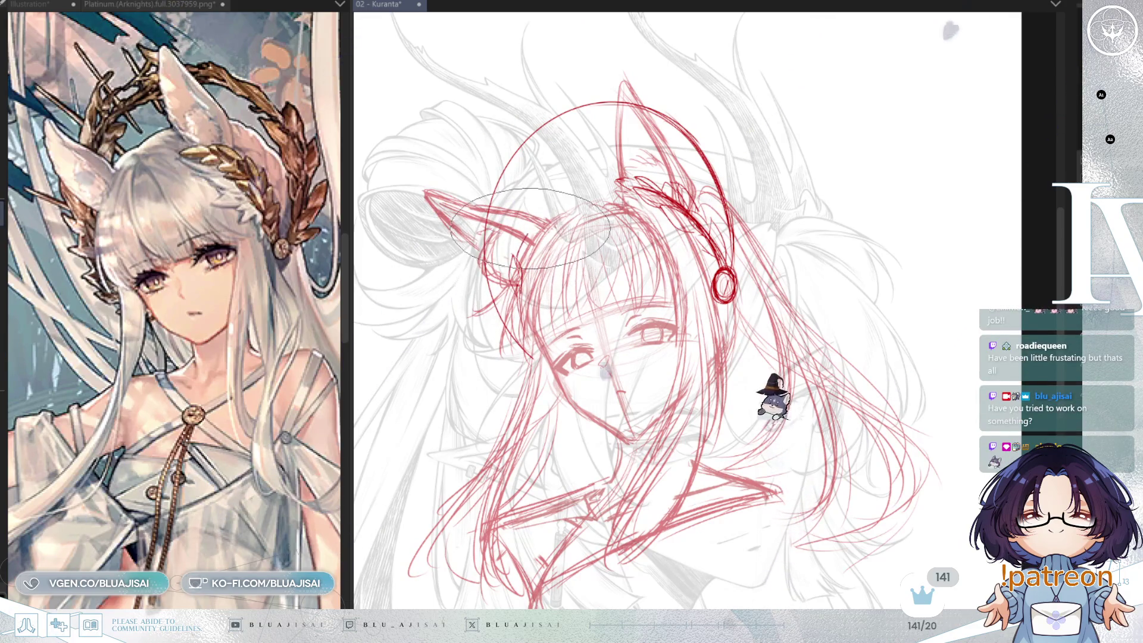
key("ctrl+d")
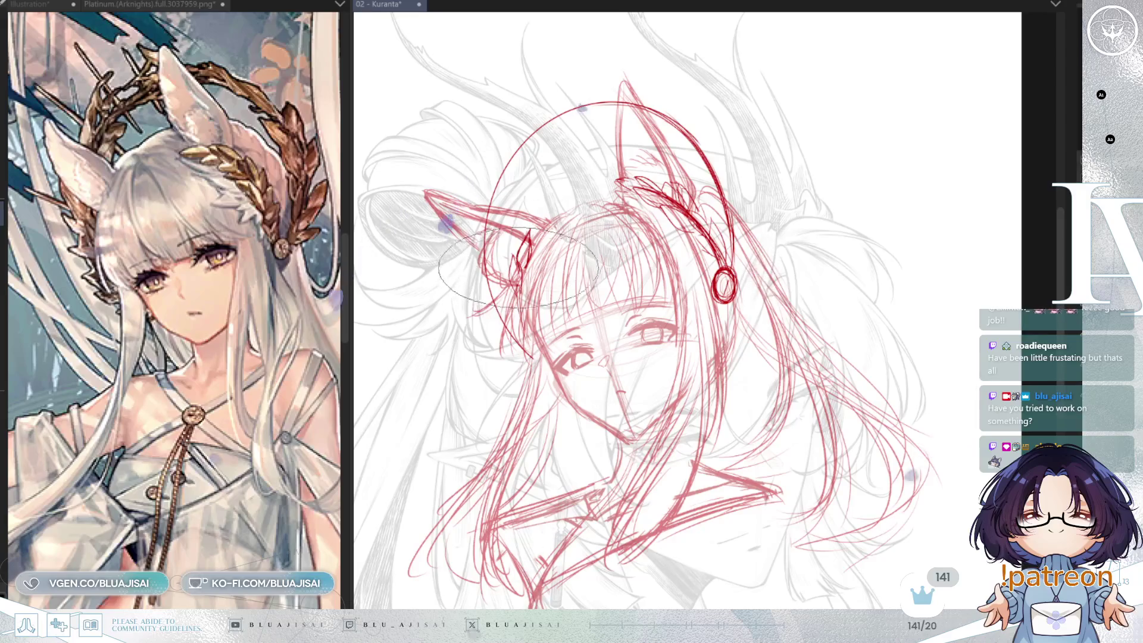
key("e")
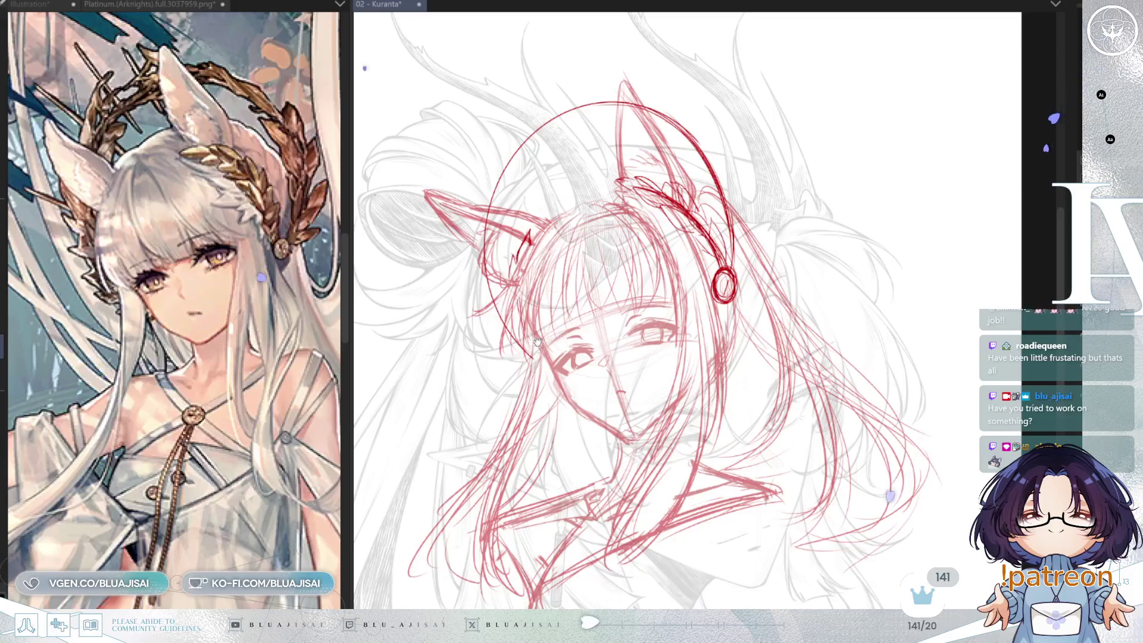
mouse_move(688, 206)
left_mouse_down()
mouse_move(738, 140)
mouse_move(770, 167)
mouse_move(772, 194)
mouse_move(718, 203)
left_mouse_up()
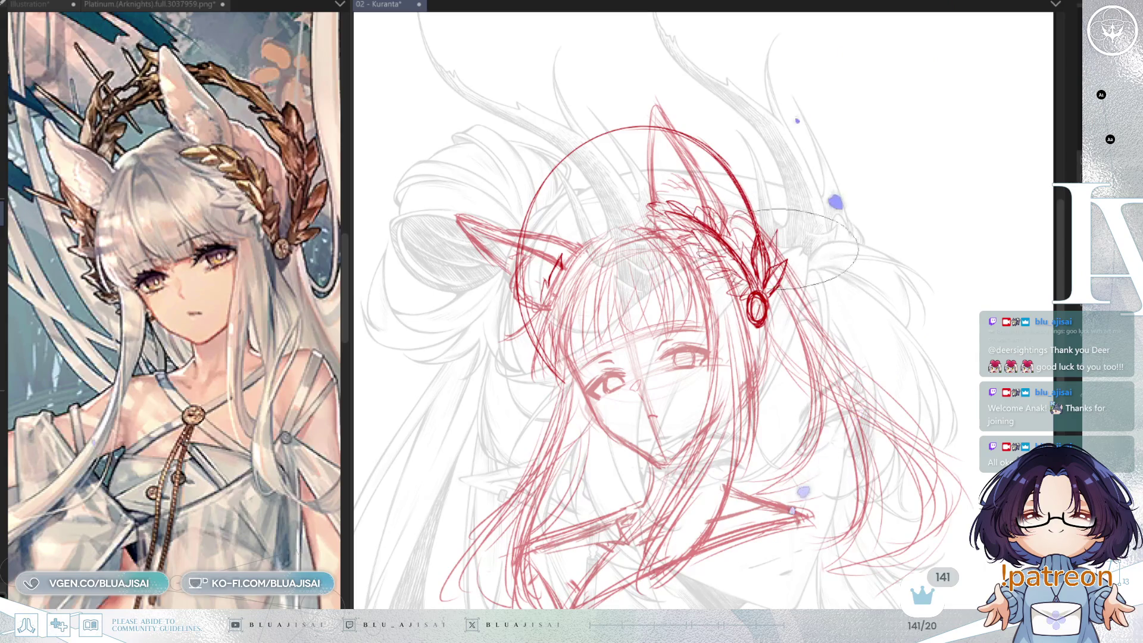
Extend the red leaf ornament upward beside the earpiece in a mirrored view
left_click_drag(768, 241, 751, 158)
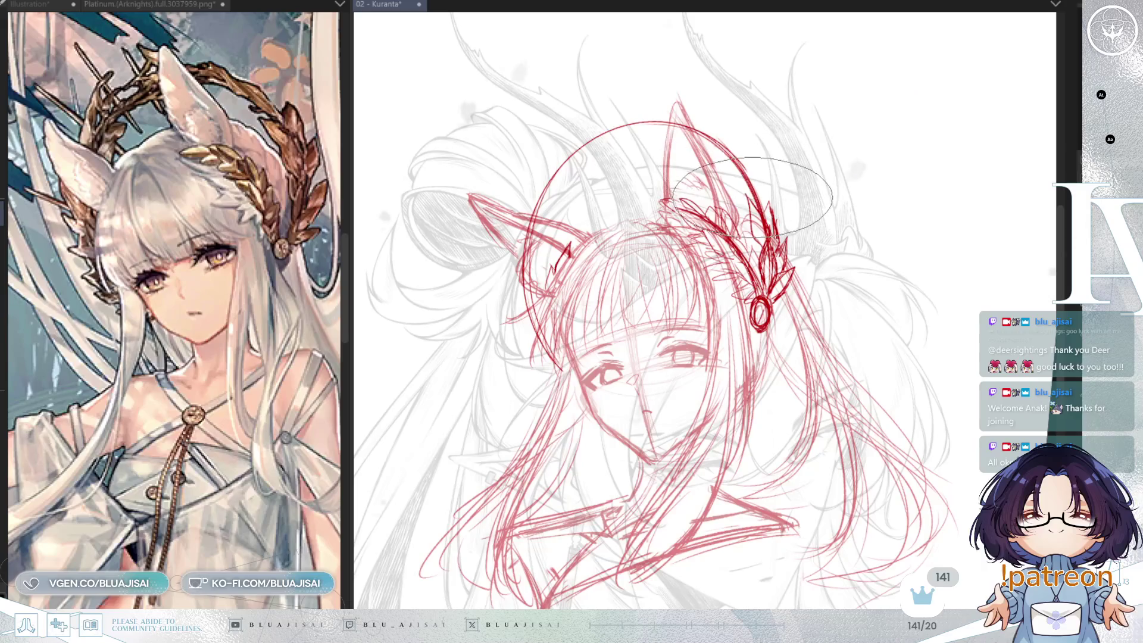
key("h")
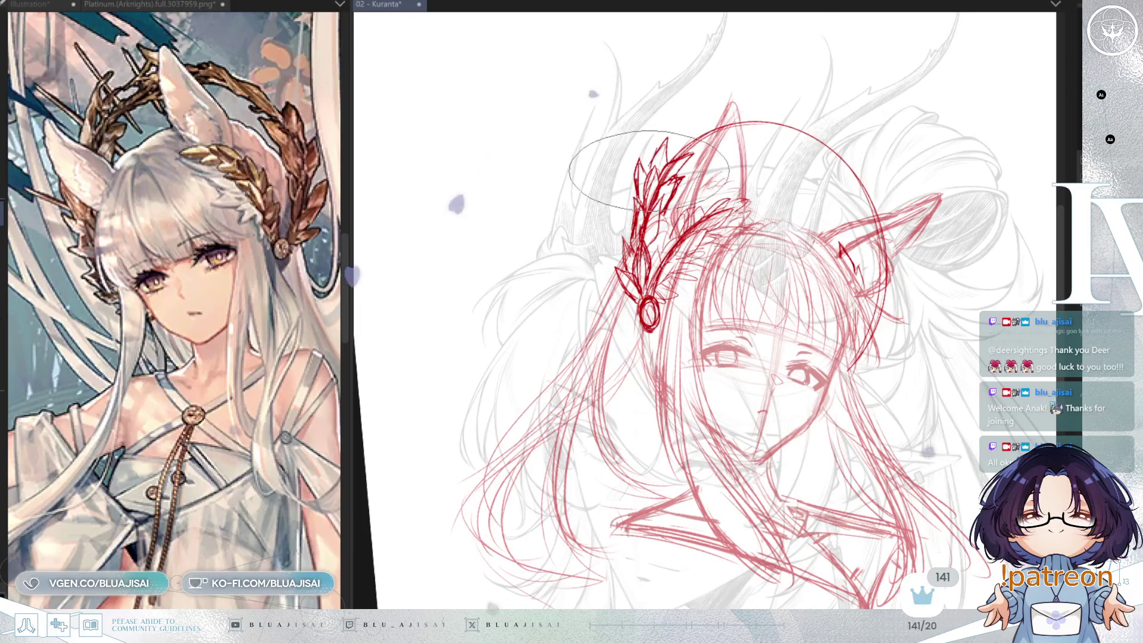
left_click_drag(676, 160, 704, 125)
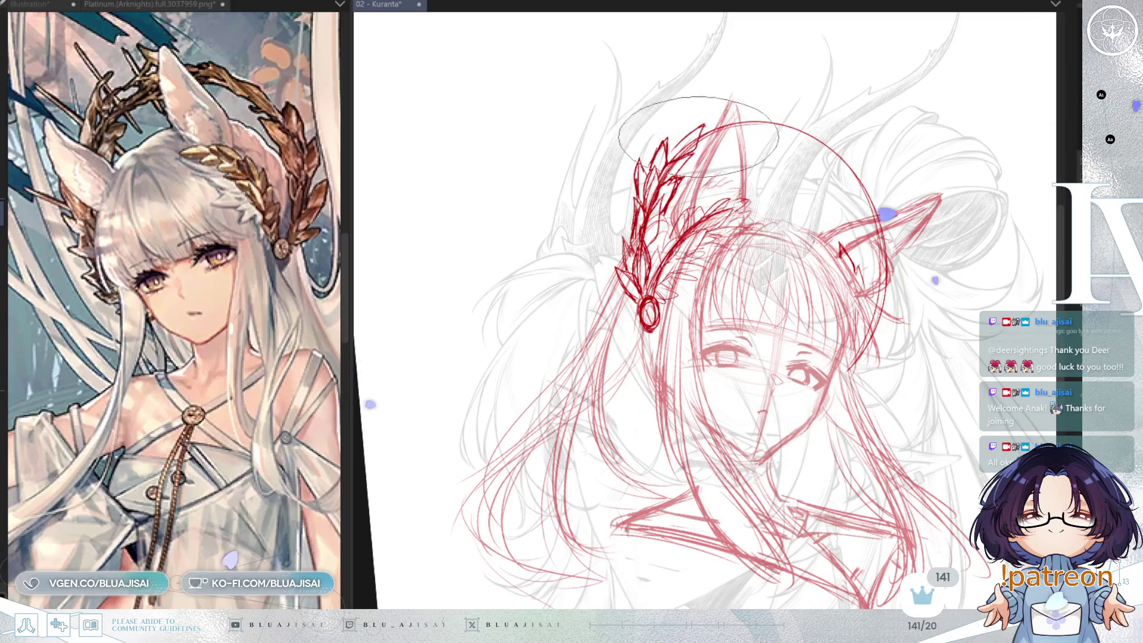
Lasso-select the right fox ear and upper head area of the red sketch
key("m")
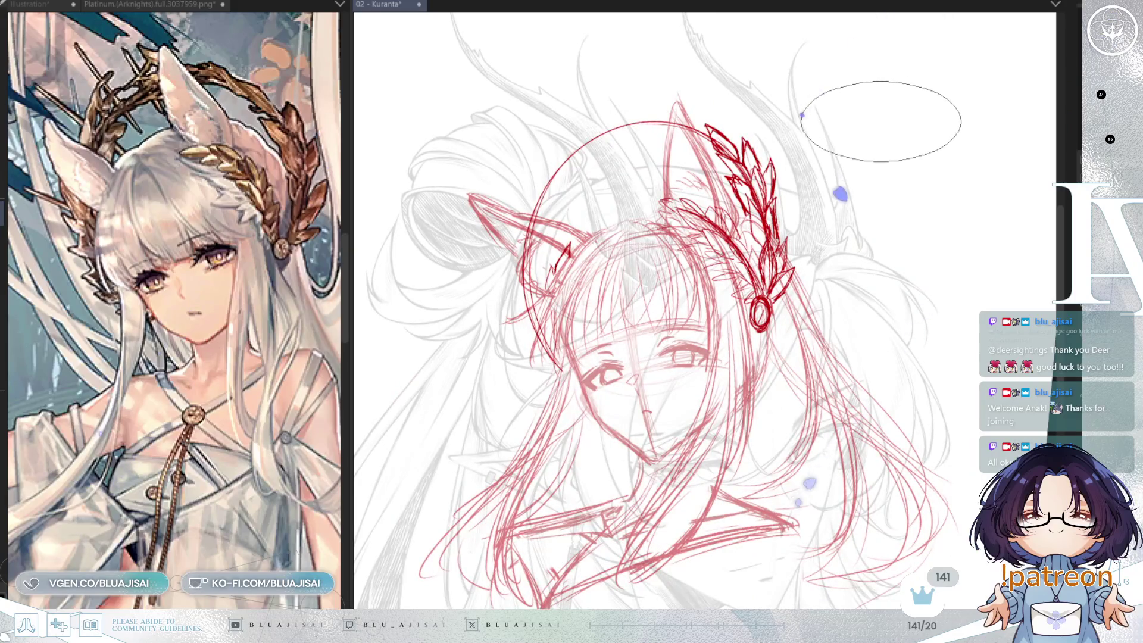
left_click_drag(629, 244, 643, 269)
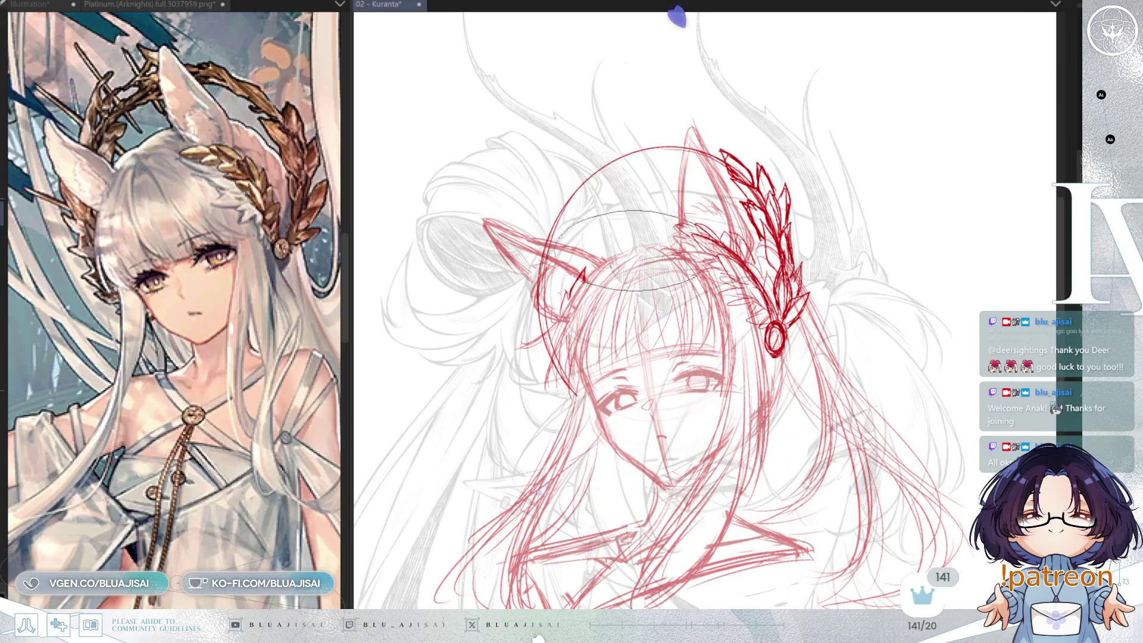
key("6")
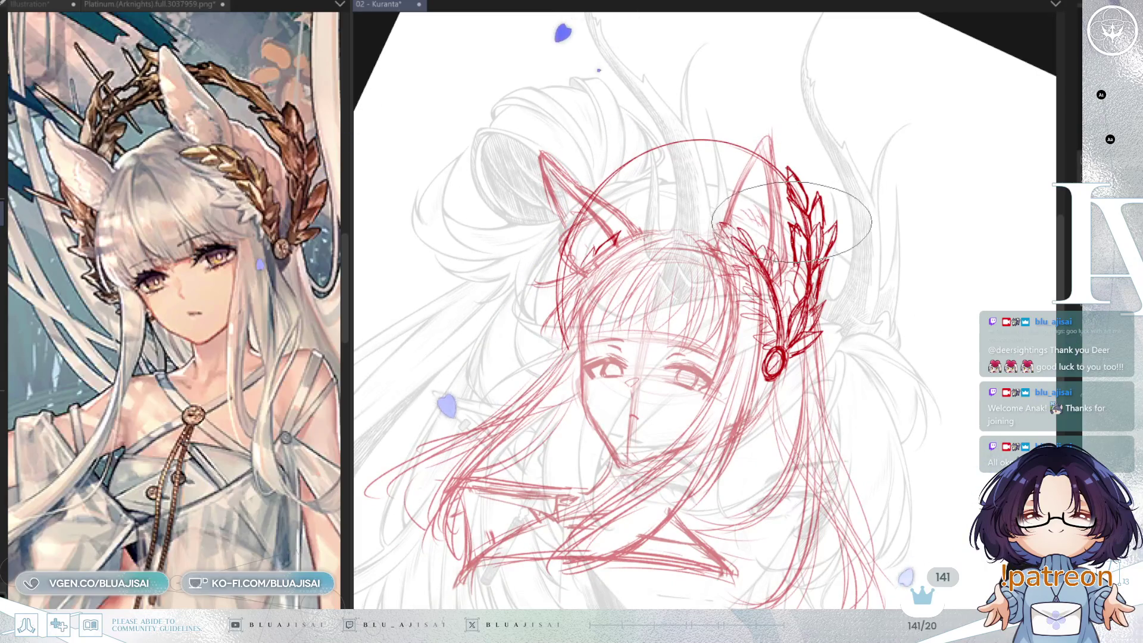
key("4")
key("4")
key("4")
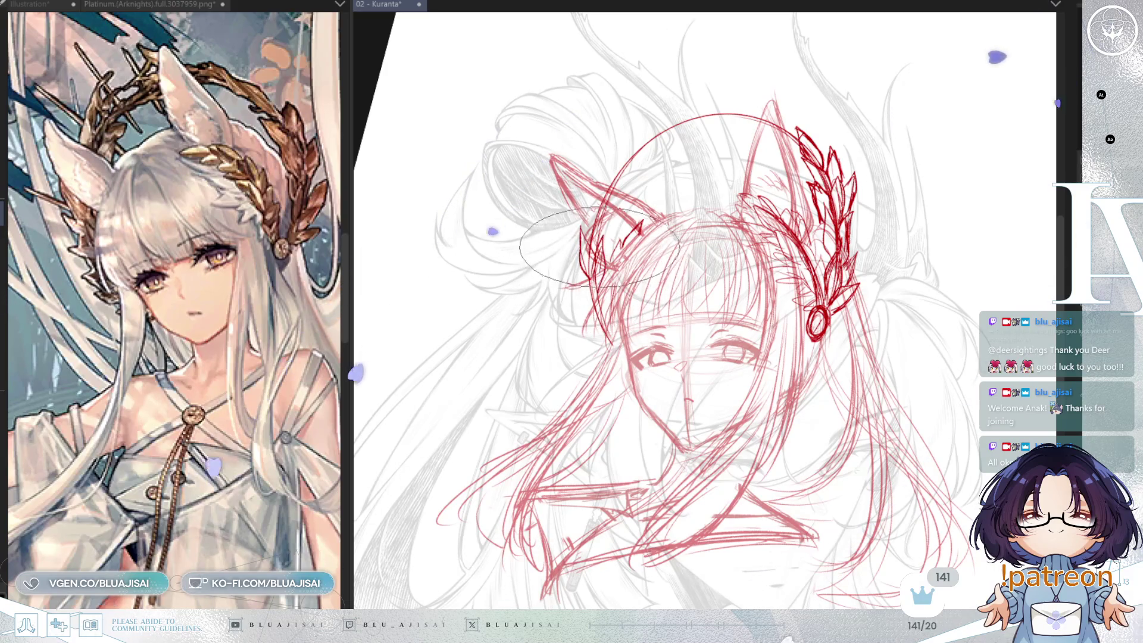
key("h")
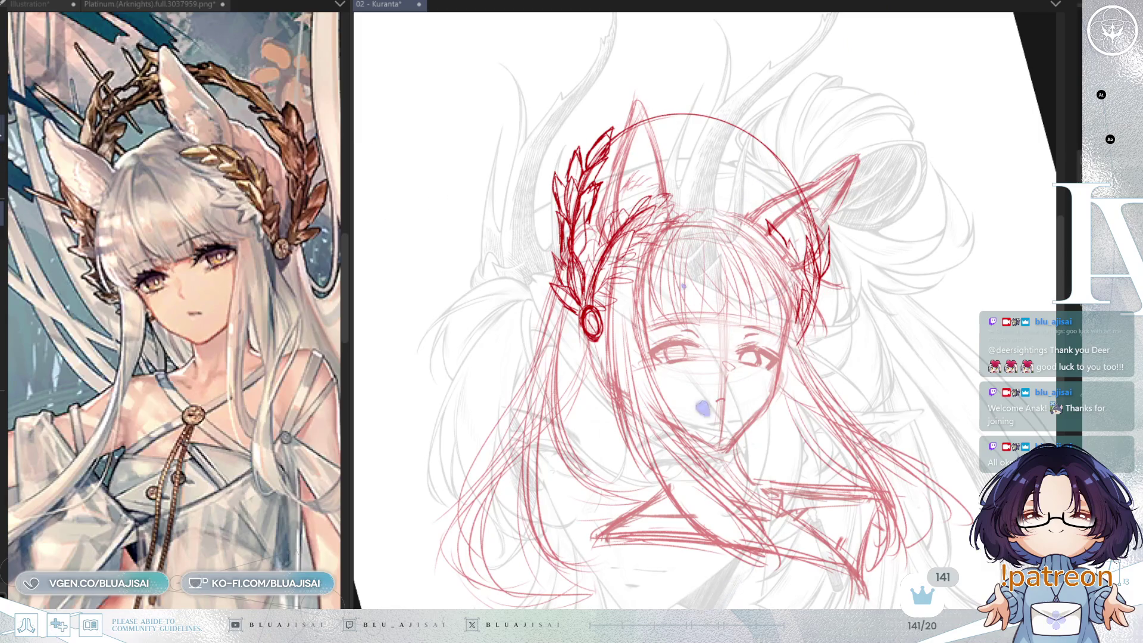
left_click_drag(738, 357, 869, 357)
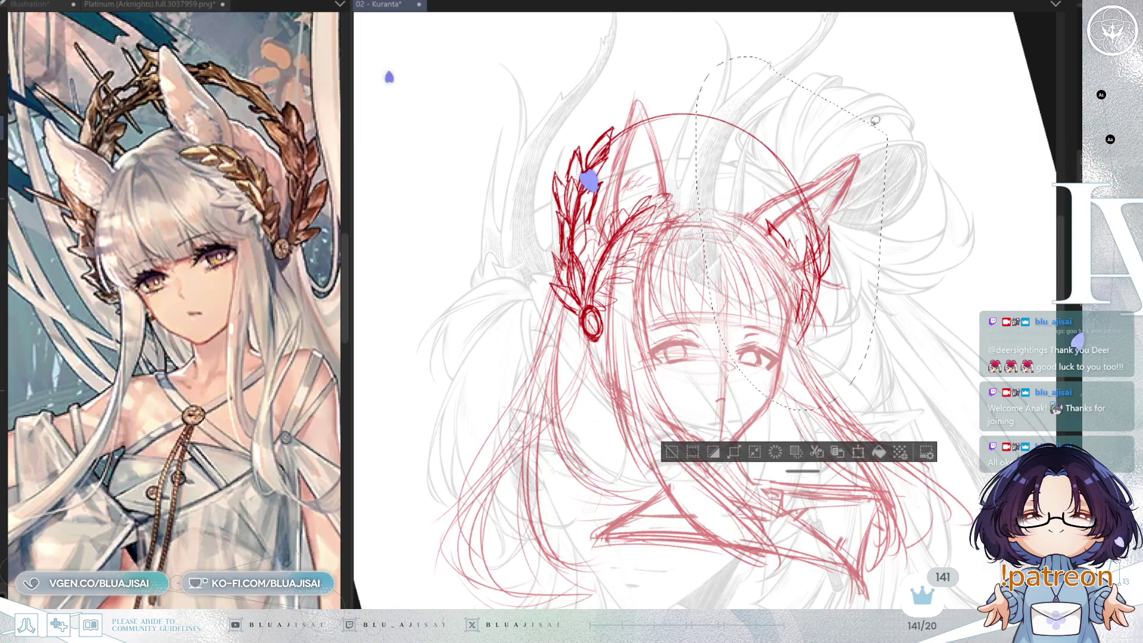
Skew the selected ear area down-left at the bottom and slightly up at the top, commit, and deselect
key("ctrl+t")
left_click_drag(848, 402, 825, 412)
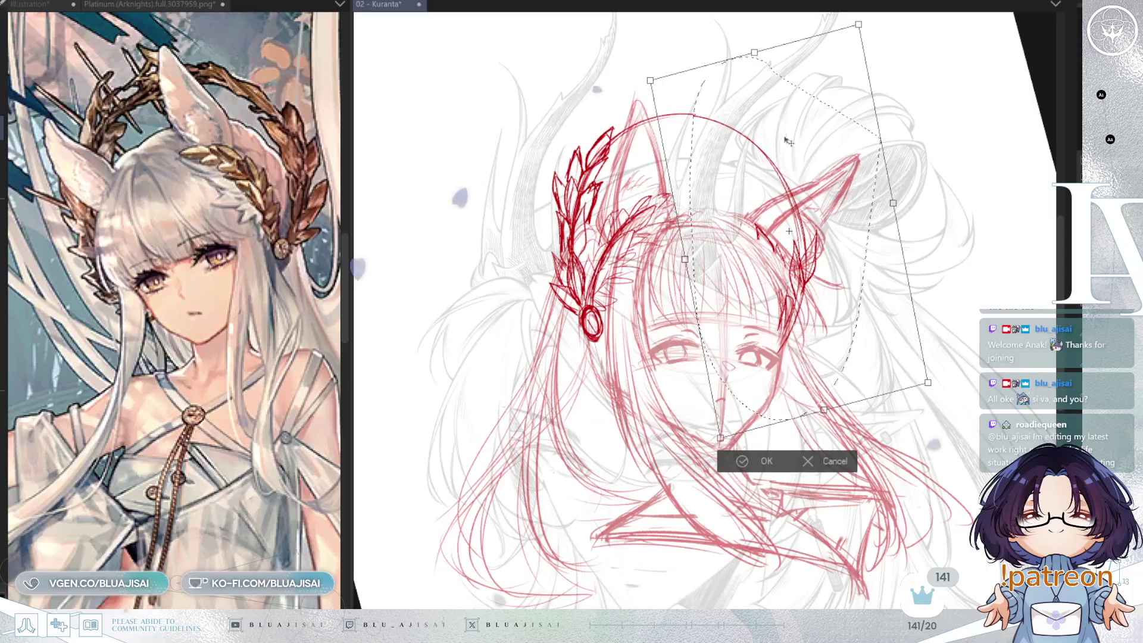
left_click_drag(755, 53, 755, 51)
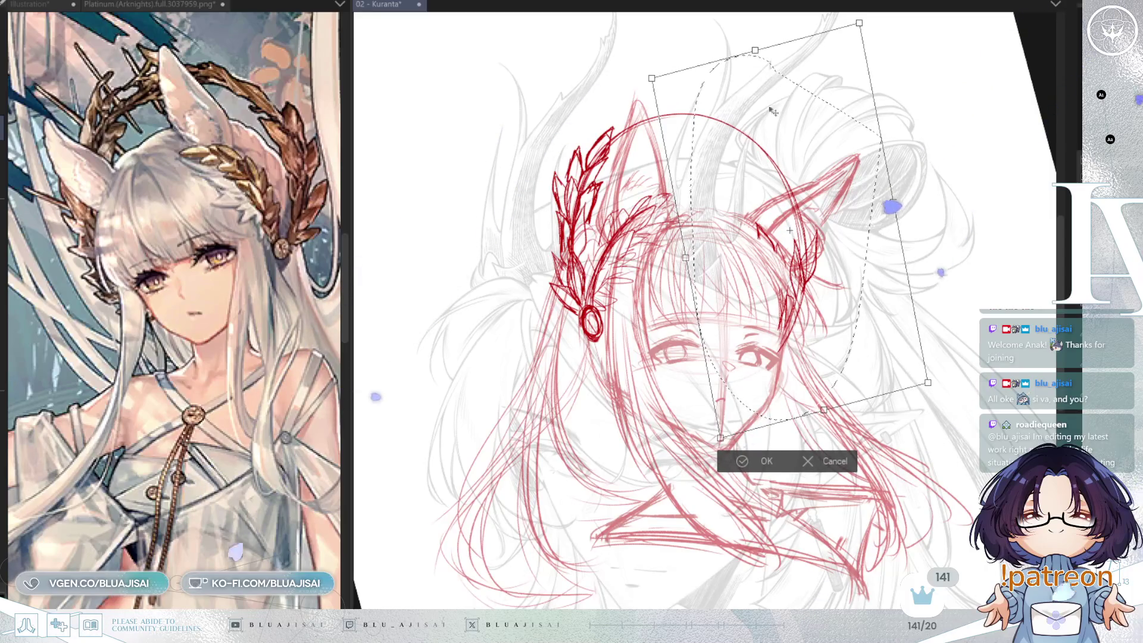
key("Return")
key("ctrl+d")
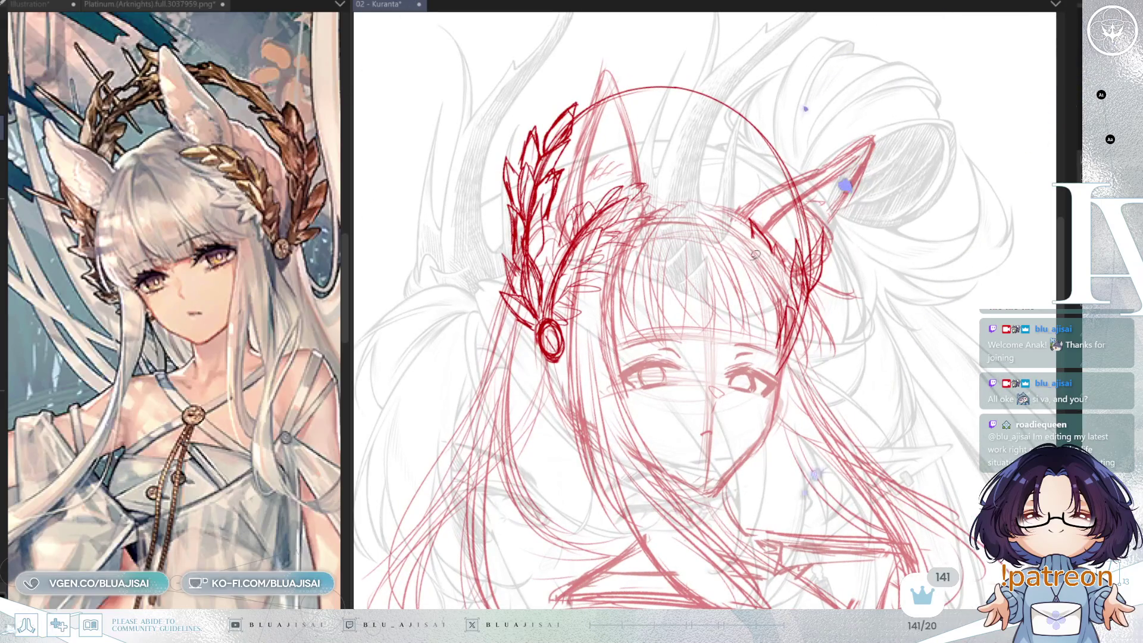
Pan and mirror the view back and forth to check the laurel wreath across the head
left_click_drag(768, 288, 762, 335)
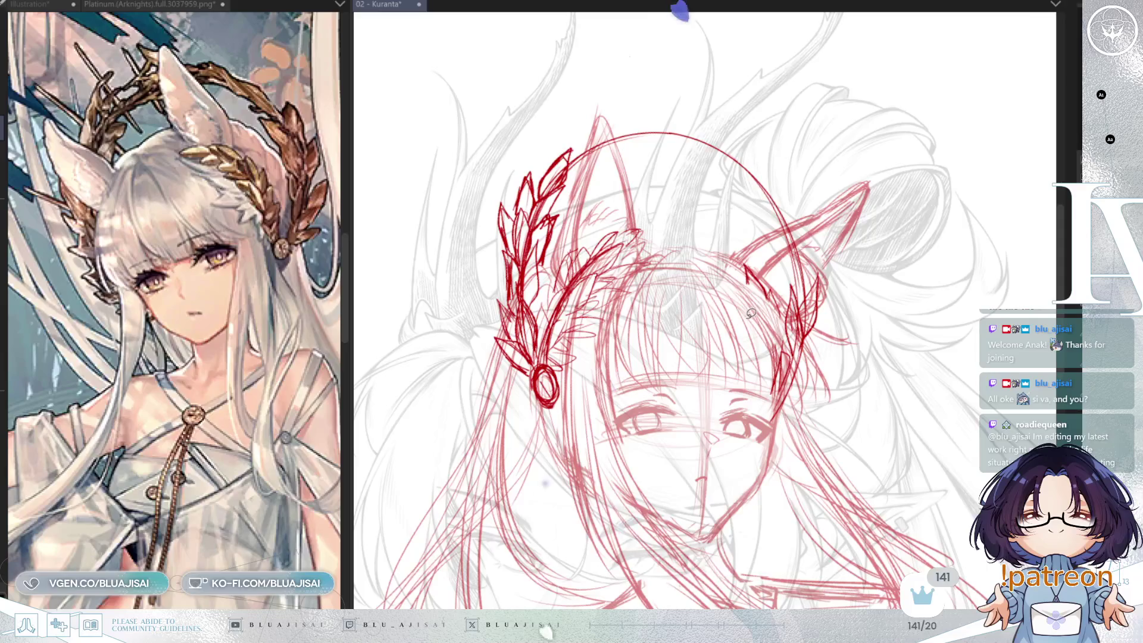
key("h")
left_click_drag(524, 281, 513, 309)
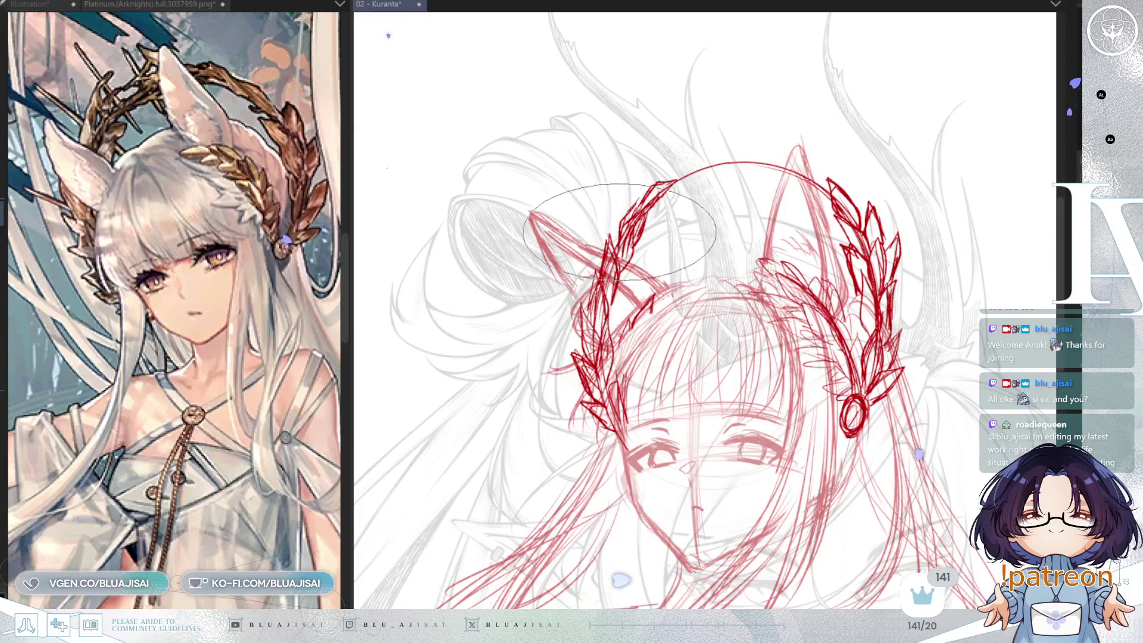
key("h")
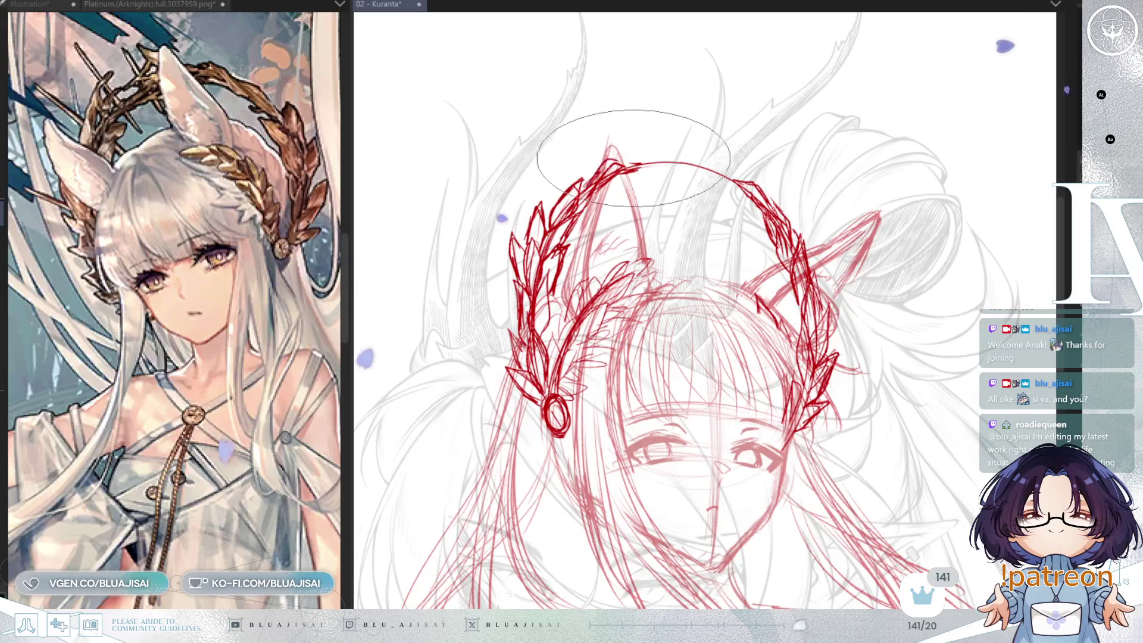
key("m")
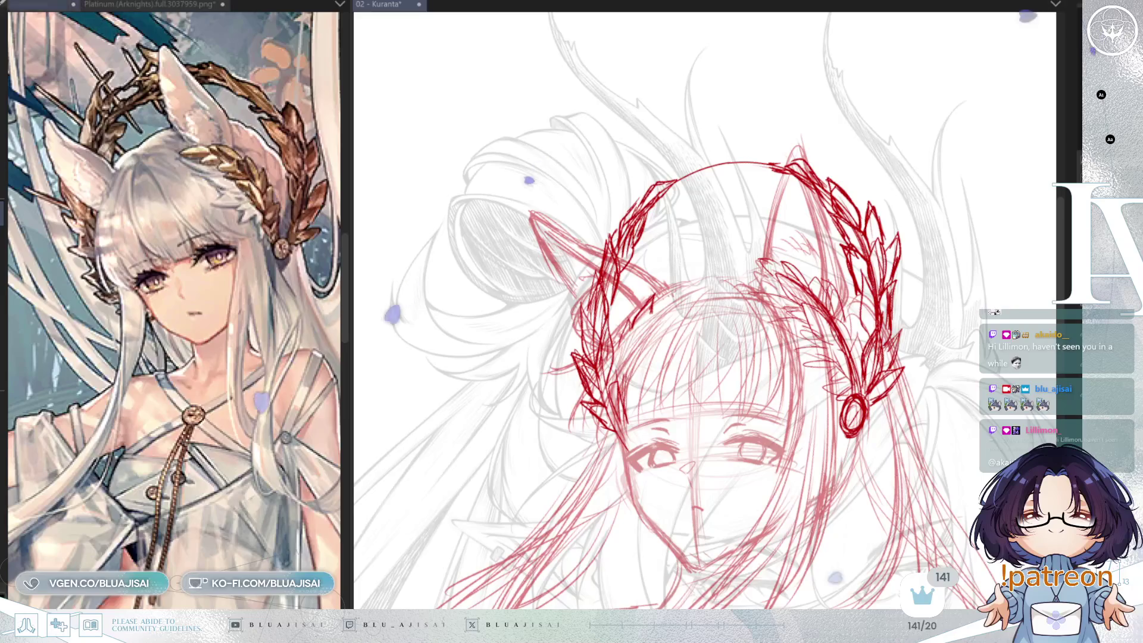
Show the second reference illustration, zoomed out to its top, then return to the sketch canvas
left_click(30, 5)
left_click_drag(49, 9, 110, 6)
scroll(133, 221, "up", 5)
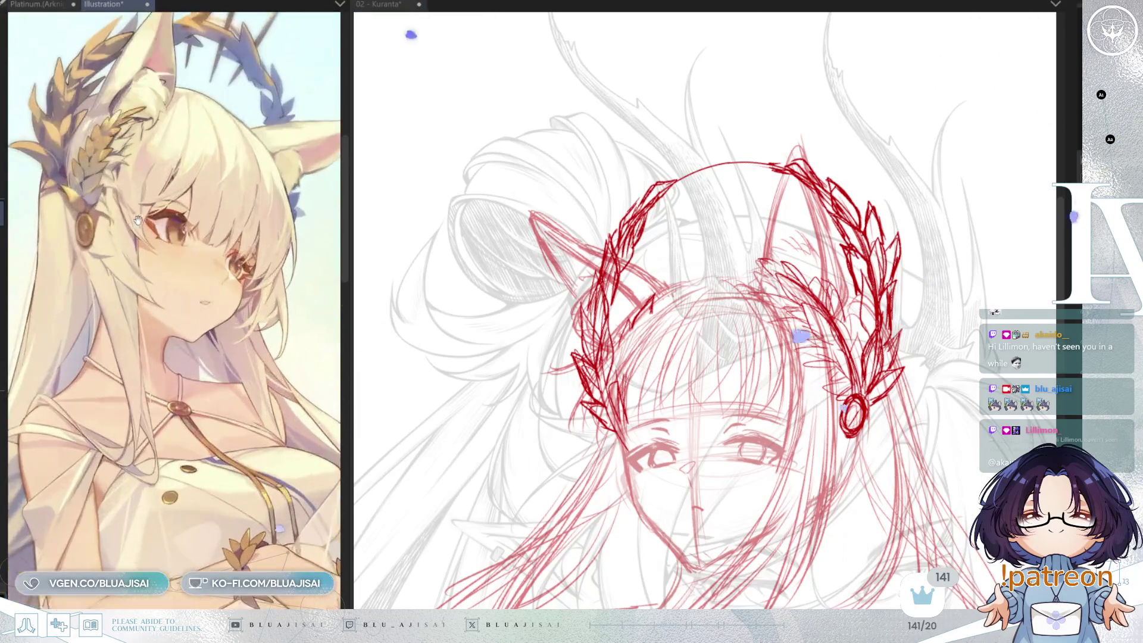
scroll(133, 221, "down", 5)
mouse_move(132, 221)
left_mouse_down()
mouse_move(250, 321)
mouse_move(254, 366)
left_mouse_up()
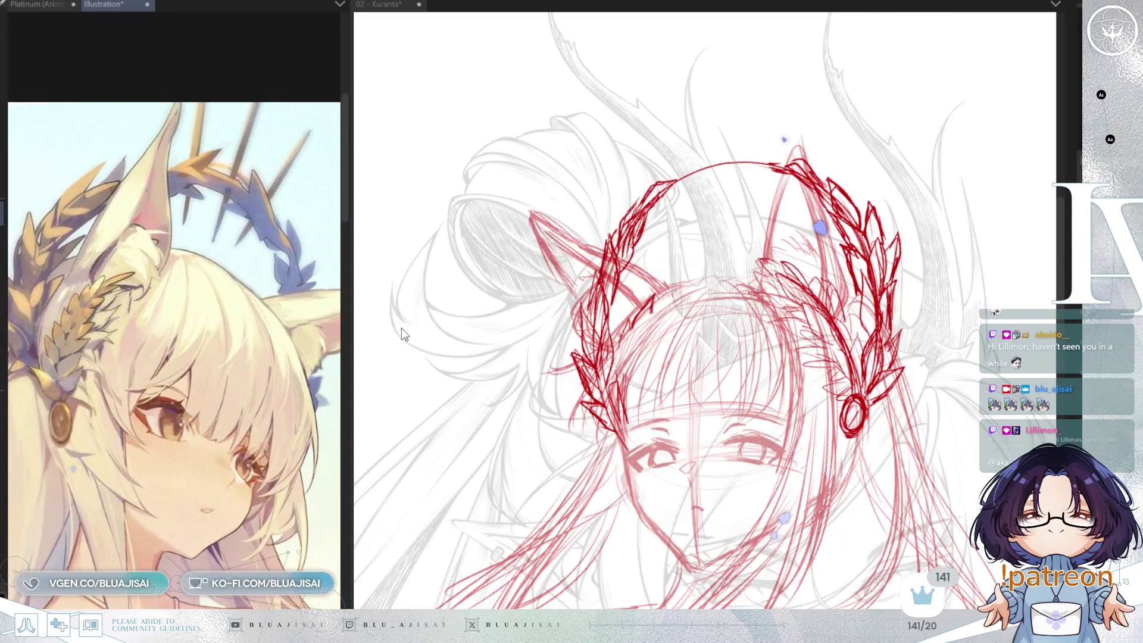
left_click(701, 302)
Rotate and mirror the view, then draw three thin red spikes above the wreath
key("minus")
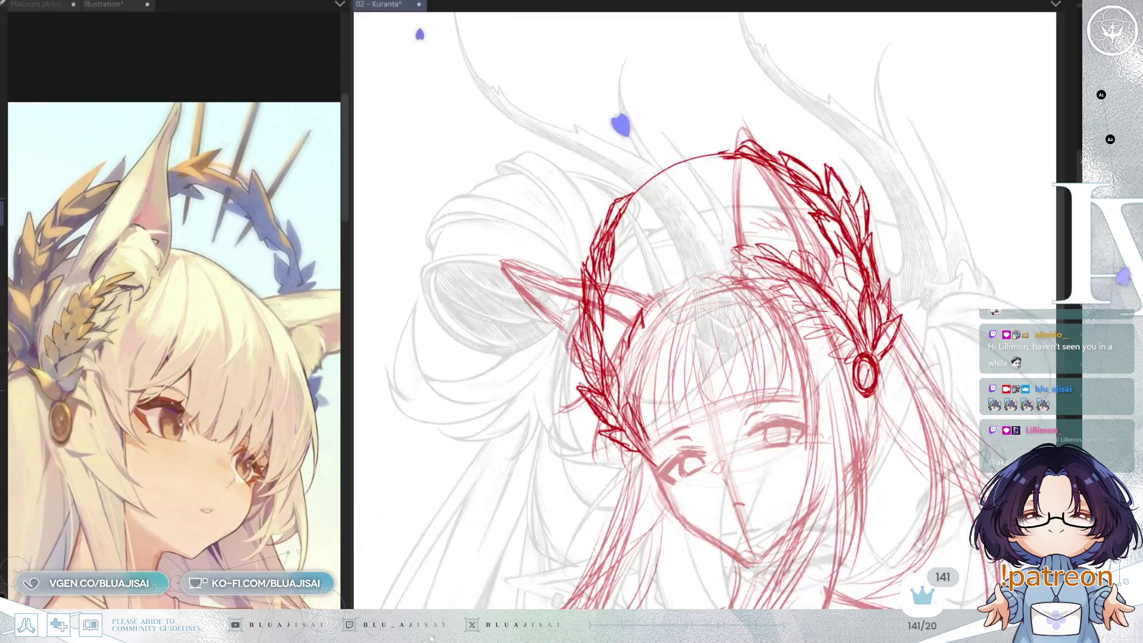
key("h")
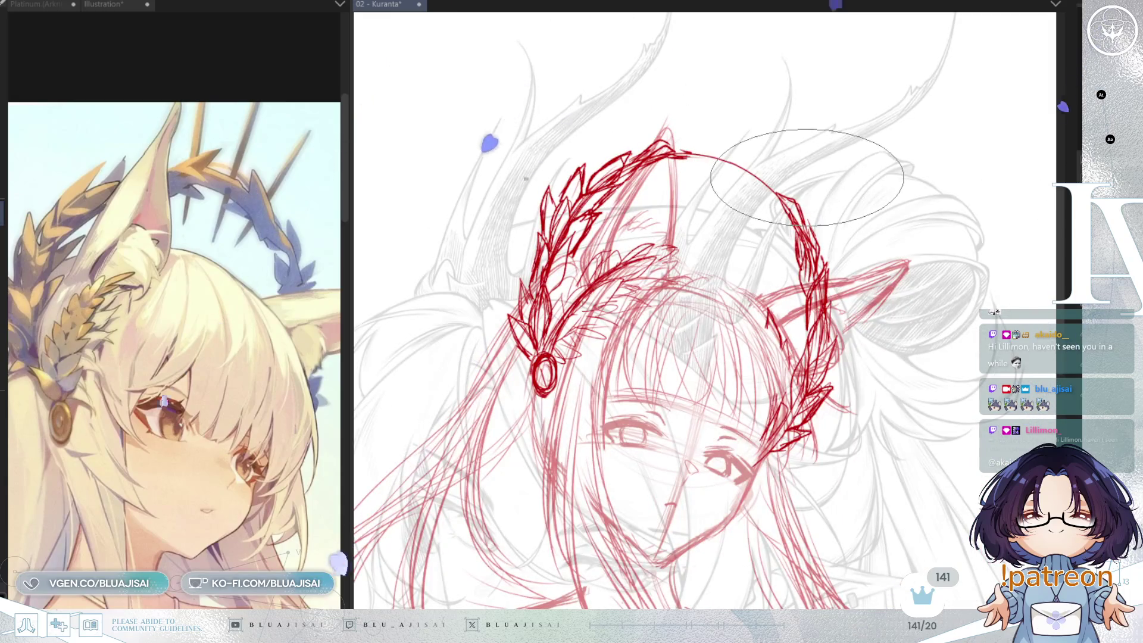
mouse_move(824, 58)
left_mouse_down()
mouse_move(720, 90)
mouse_move(687, 152)
mouse_move(780, 86)
mouse_move(741, 235)
mouse_move(724, 238)
left_mouse_up()
left_click_drag(714, 85, 691, 220)
left_click_drag(807, 125, 751, 244)
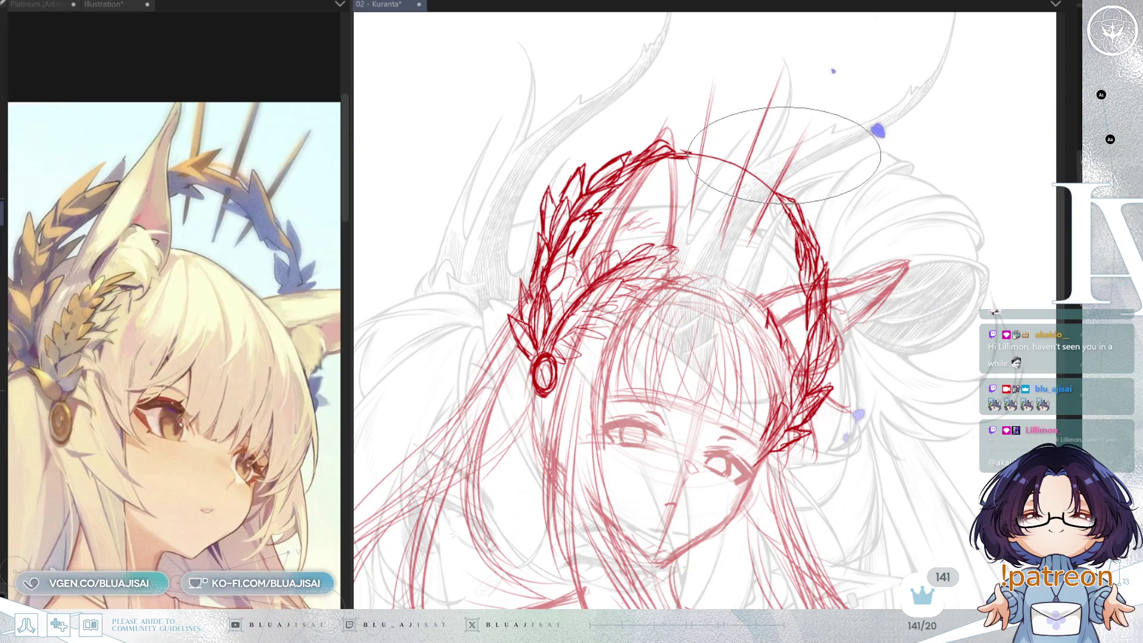
Tilt the view and add more red spike strokes rising above the wreath
left_click_drag(780, 153, 666, 36)
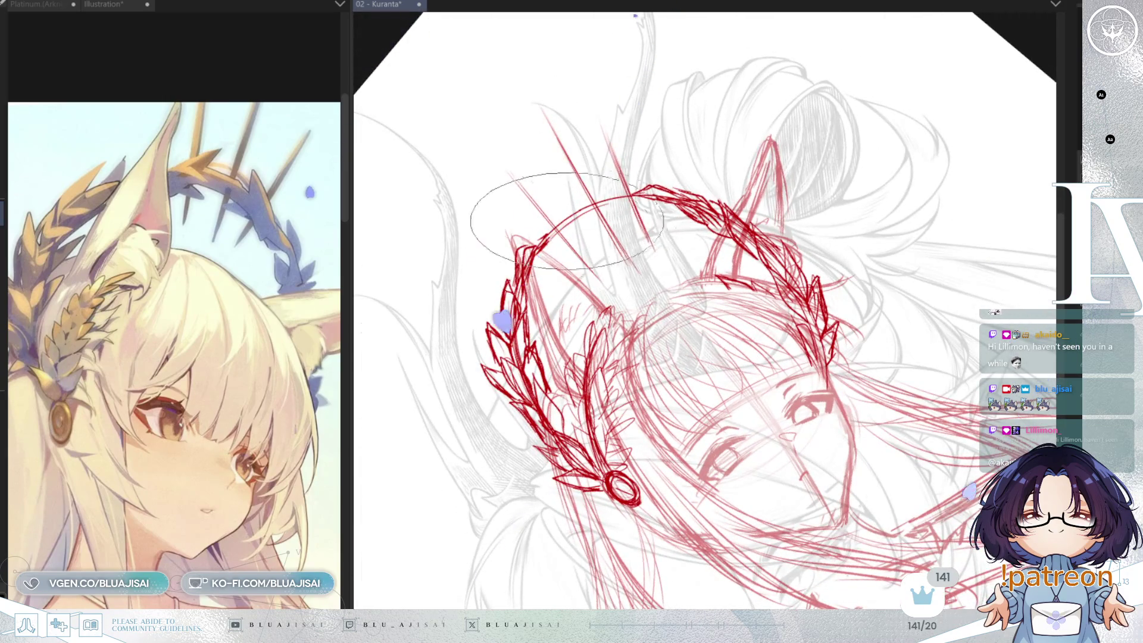
left_click_drag(619, 206, 748, 60)
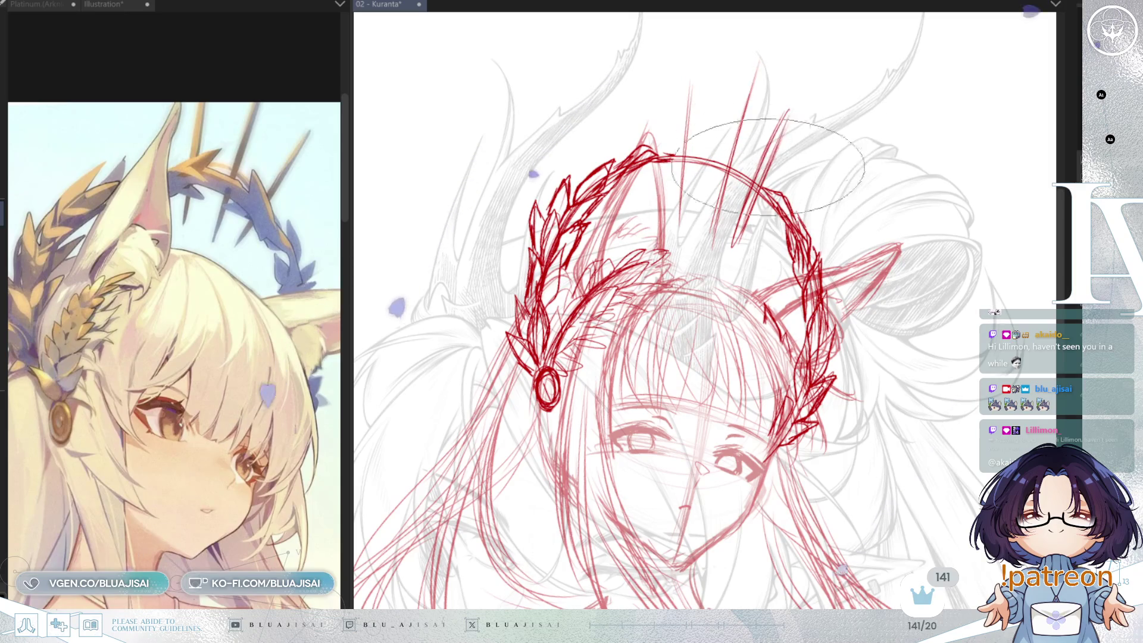
mouse_move(746, 50)
left_mouse_down()
mouse_move(740, 111)
mouse_move(752, 74)
left_mouse_up()
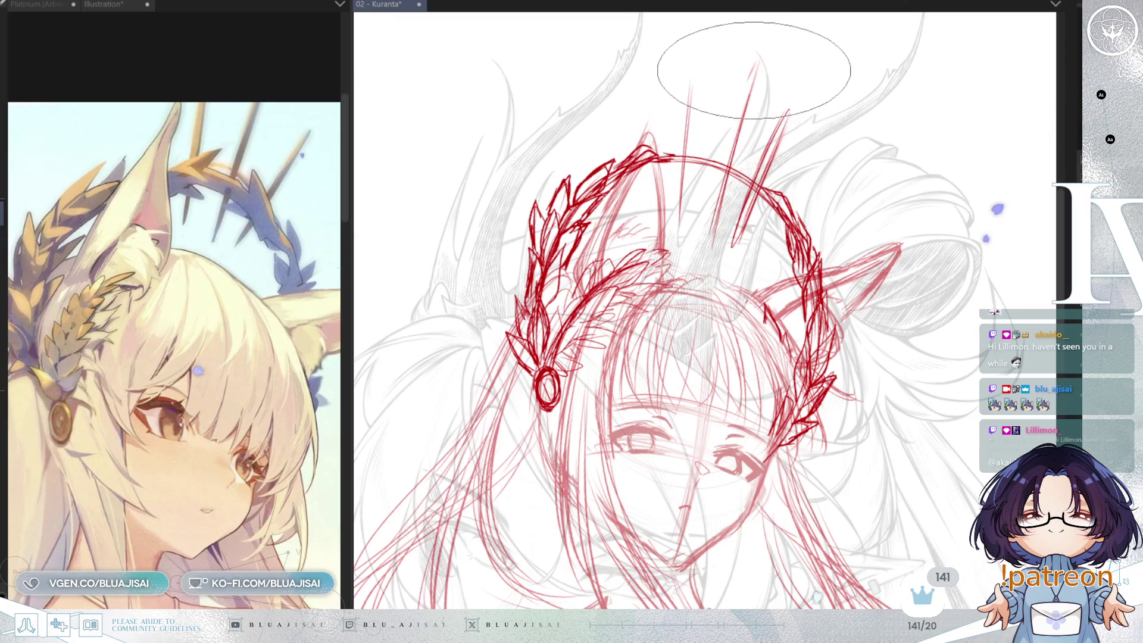
mouse_move(728, 145)
left_mouse_down()
mouse_move(709, 220)
mouse_move(752, 86)
left_mouse_up()
mouse_move(683, 437)
left_mouse_down()
mouse_move(669, 34)
mouse_move(569, 214)
left_mouse_up()
mouse_move(686, 113)
left_mouse_down()
mouse_move(689, 99)
mouse_move(709, 238)
mouse_move(785, 113)
mouse_move(774, 178)
mouse_move(697, 200)
mouse_move(729, 238)
mouse_move(858, 141)
left_mouse_up()
Check the whole sketch in a straightened, mirrored view and redo the undone red strokes
key("ctrl+minus")
key("ctrl+minus")
key("minus")
key("ctrl+0")
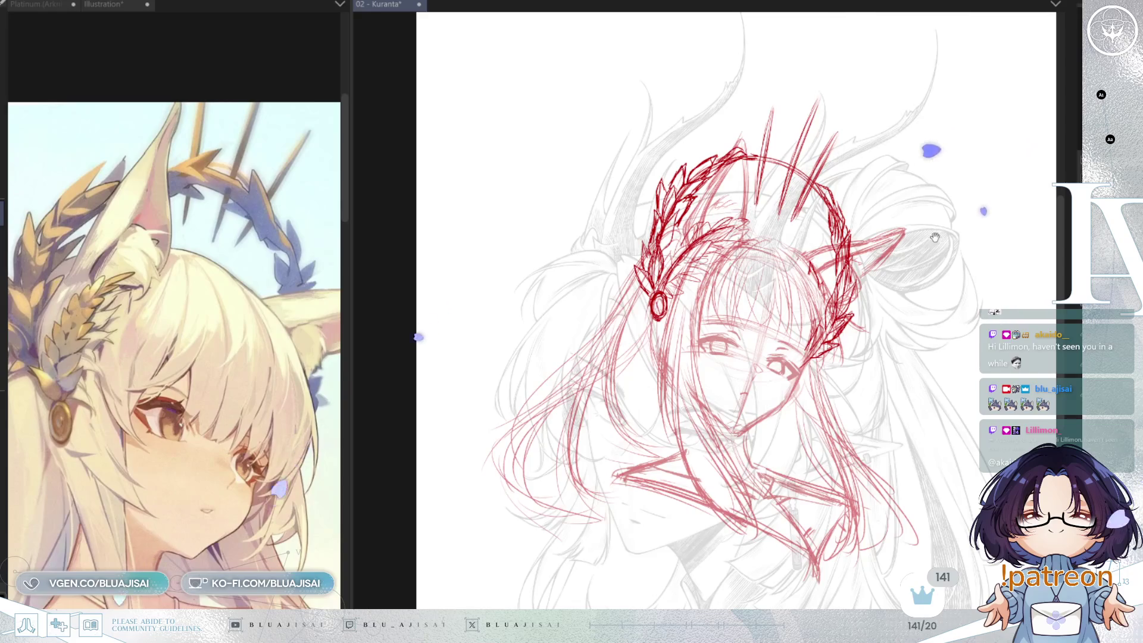
key("ctrl+plus")
key("h")
key("ctrl+minus")
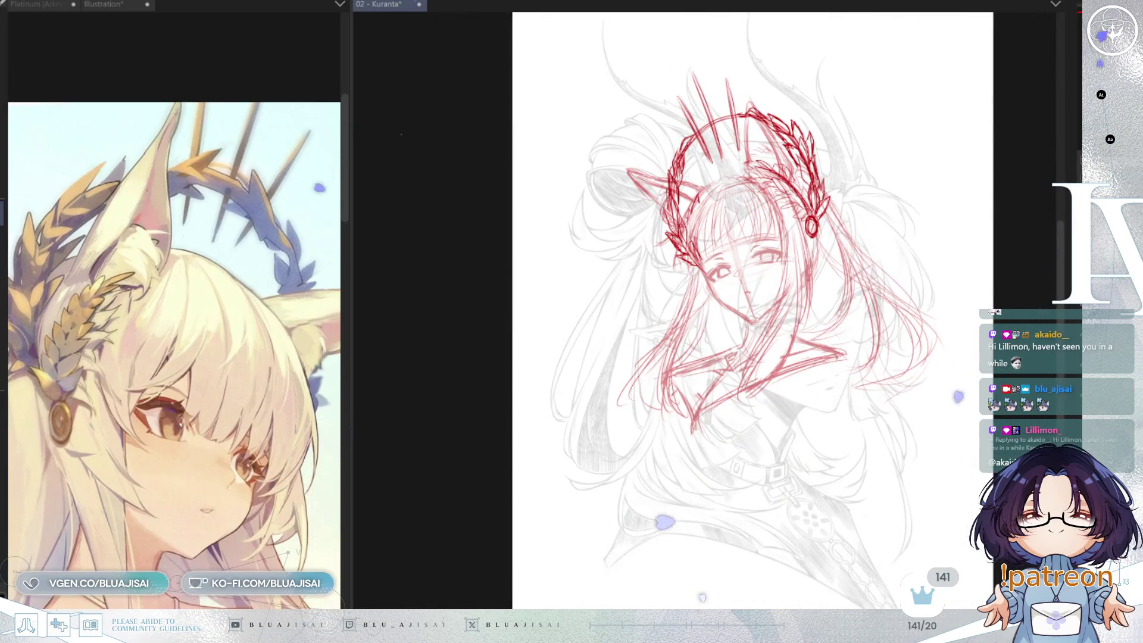
key("ctrl+minus")
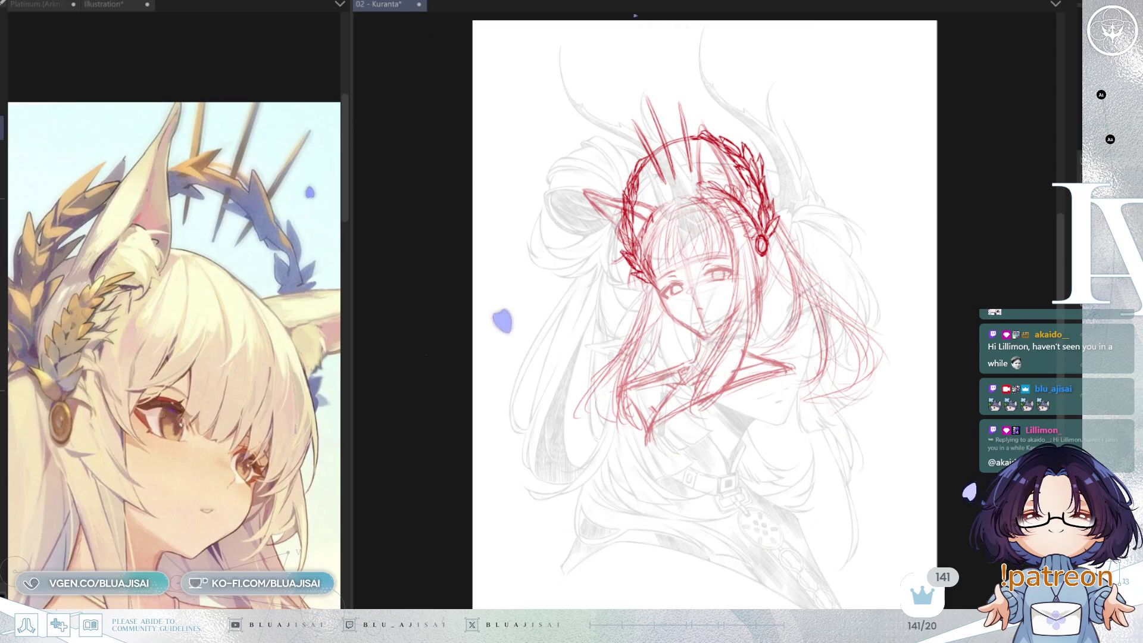
key("ctrl+y")
key("ctrl+y")
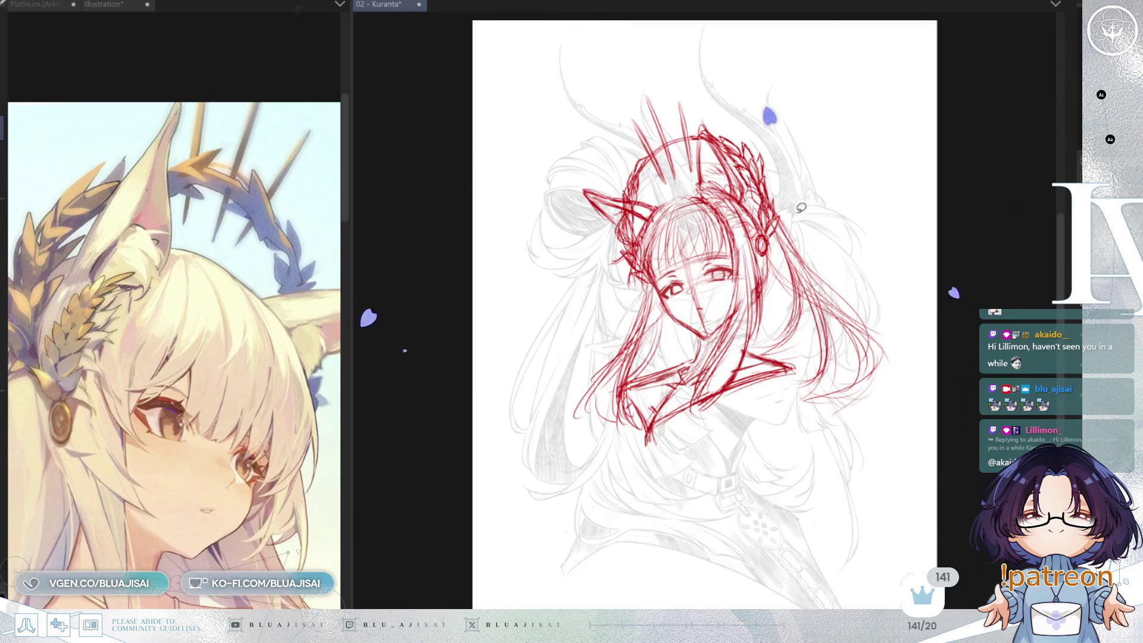
Lasso the right-side hair and skew its bottom leftward, then deselect
key("ctrl+plus")
mouse_move(791, 209)
left_mouse_down()
mouse_move(753, 348)
mouse_move(808, 376)
mouse_move(774, 458)
mouse_move(934, 306)
mouse_move(901, 238)
left_mouse_up()
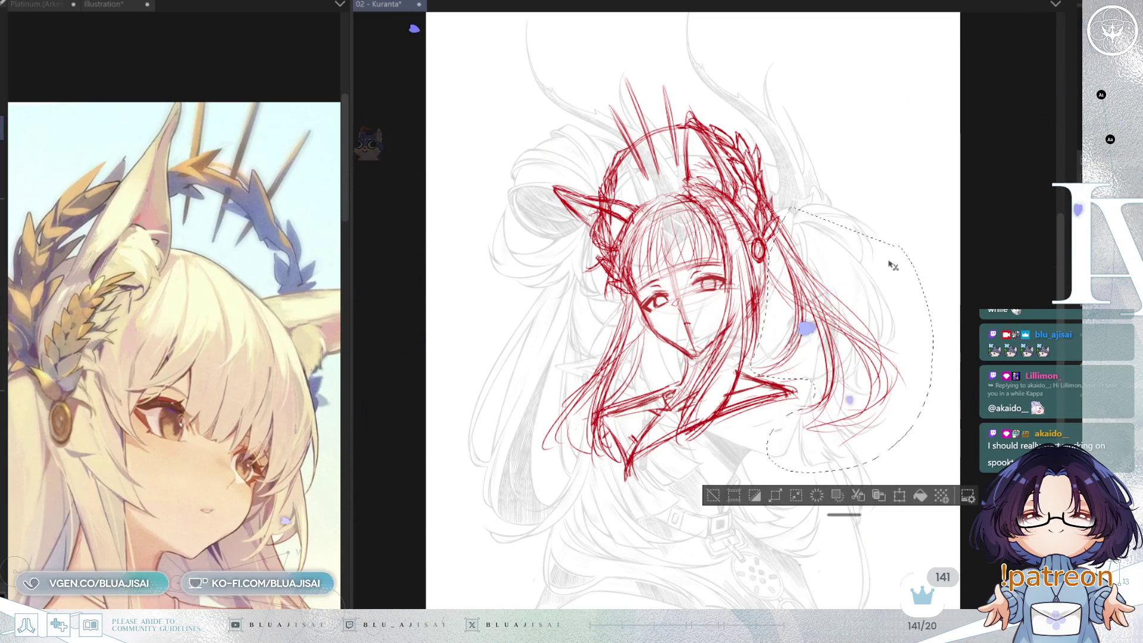
key("ctrl+t")
left_click_drag(842, 473, 805, 479)
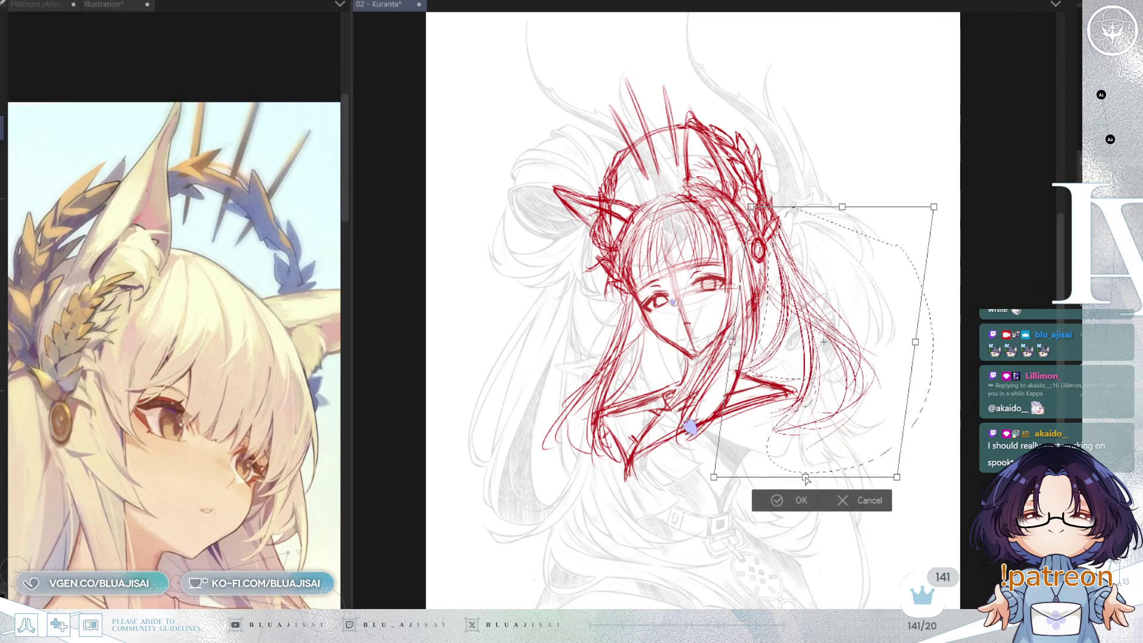
left_click(769, 504)
key("ctrl+d")
scroll(784, 445, "down", 2)
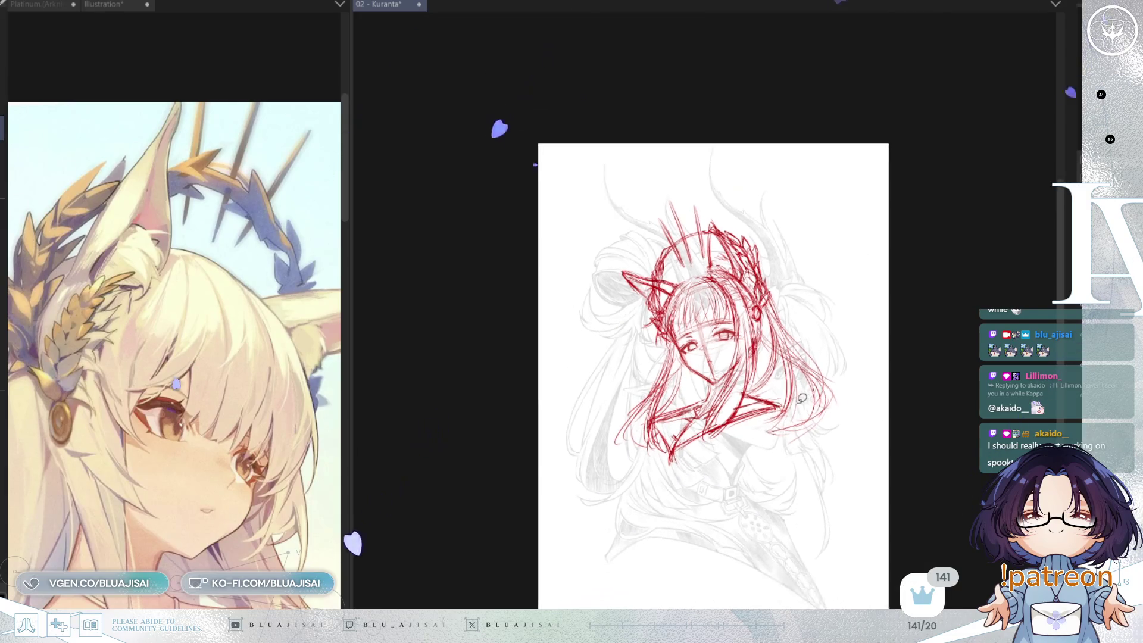
Pan the canvas view up and right and reposition the reference image
scroll(785, 445, "up", 2)
left_click_drag(784, 445, 806, 415)
scroll(276, 523, "down", 2)
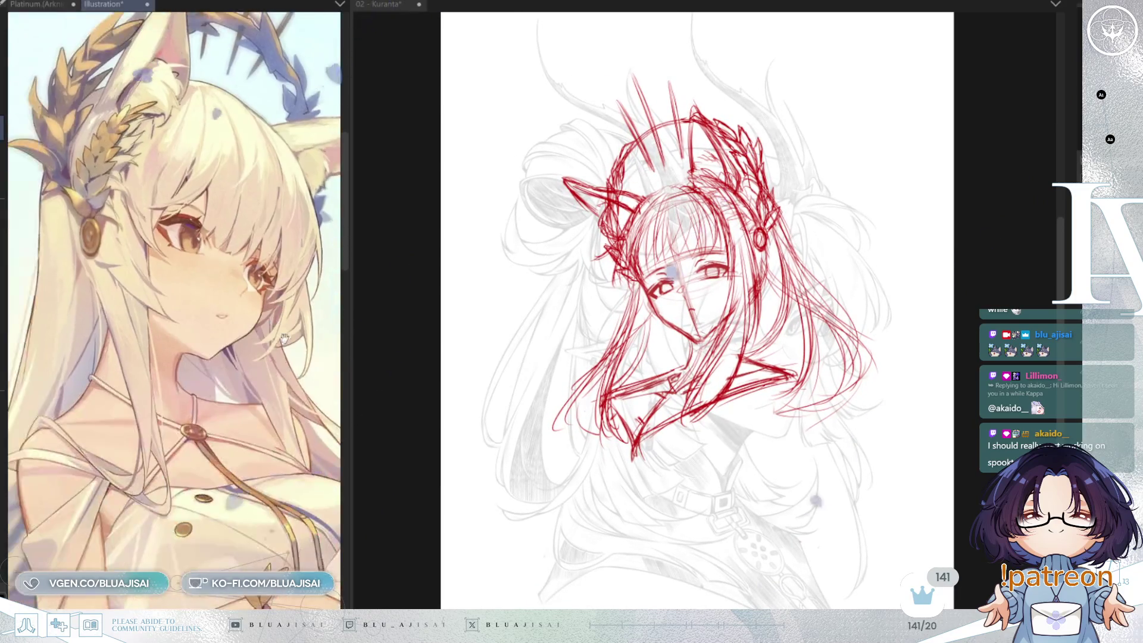
left_click_drag(239, 446, 275, 446)
scroll(274, 446, "down", 1)
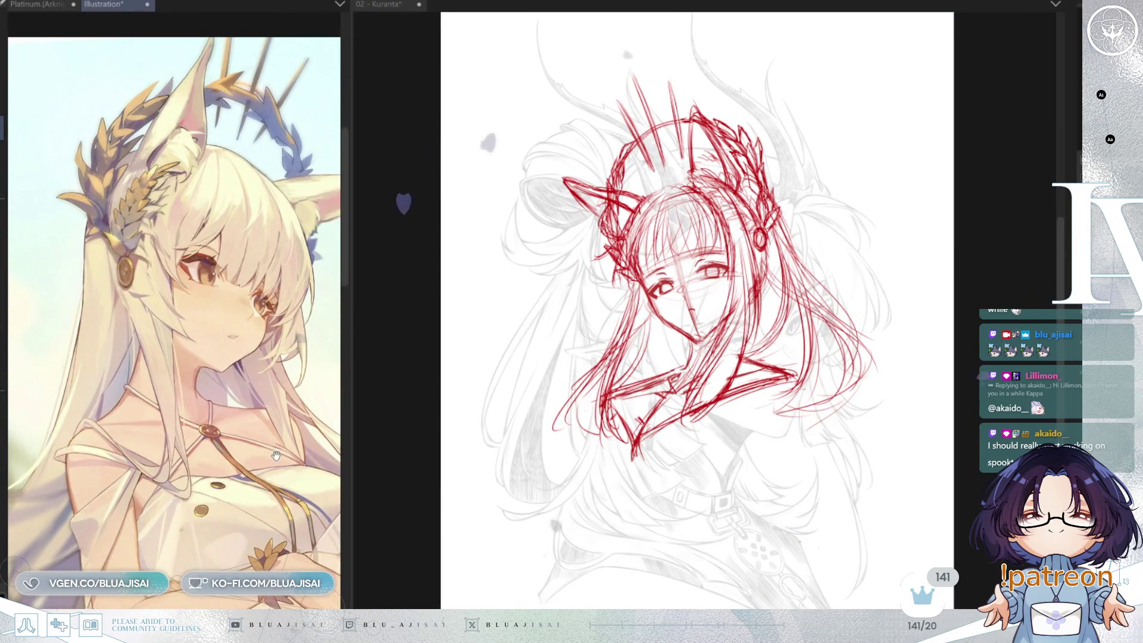
Show the Platinum (Arknights) reference, then return to the 02 - Kuranta canvas
left_click(42, 5)
scroll(164, 534, "down", 2)
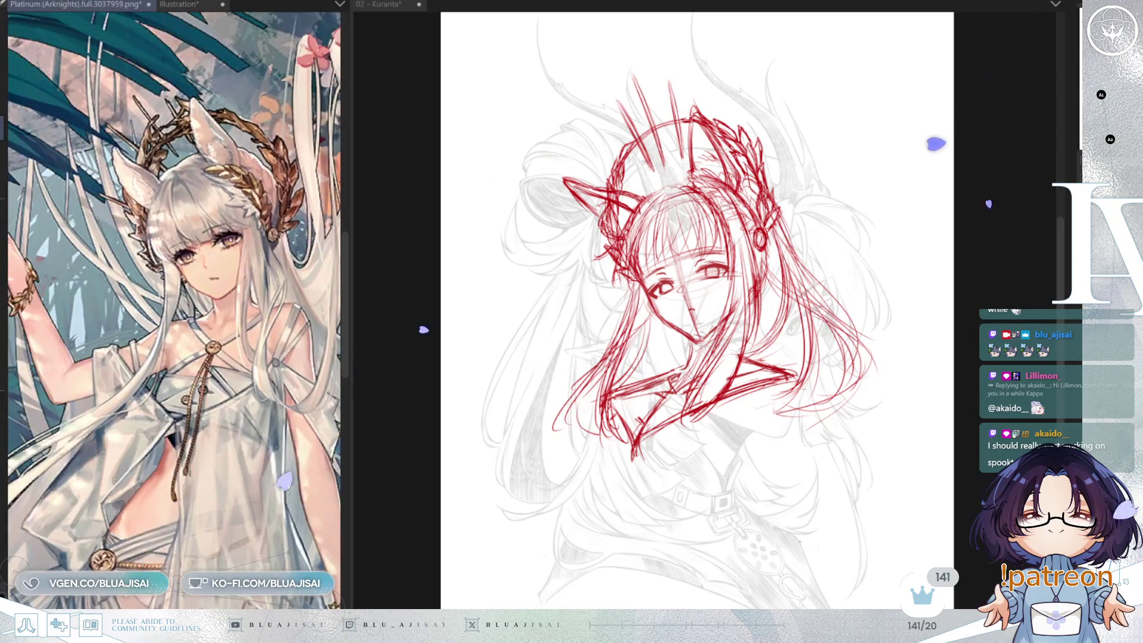
scroll(177, 310, "down", 2)
left_click(817, 278)
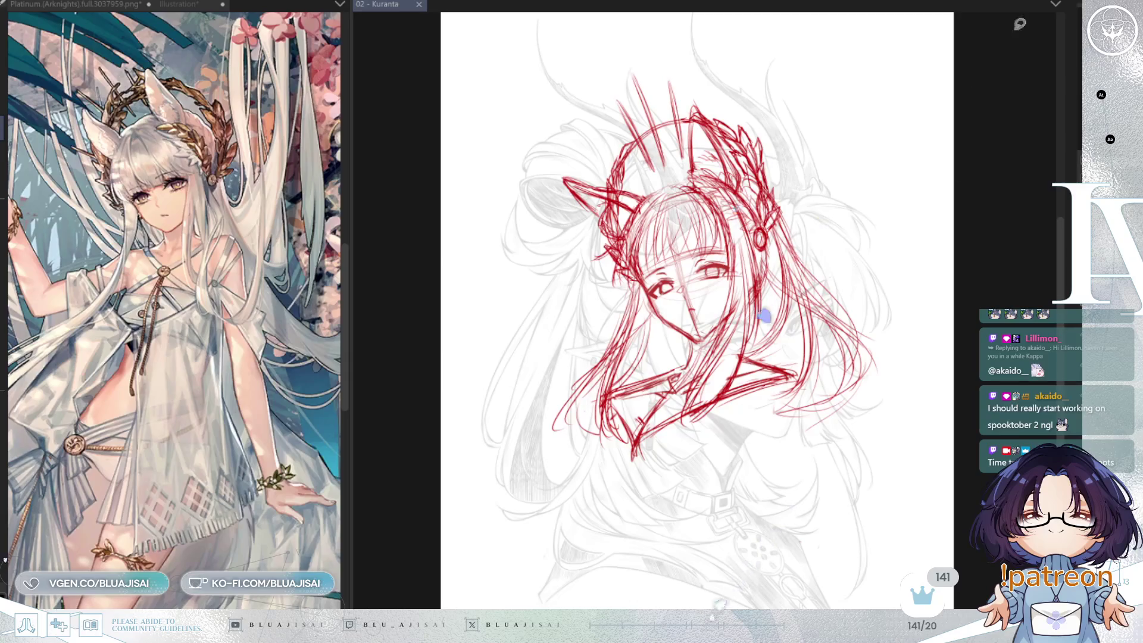
key("ctrl+minus")
Move, scale up and tilt the red sketch slightly clockwise to nearly fill the page
key("ctrl+t")
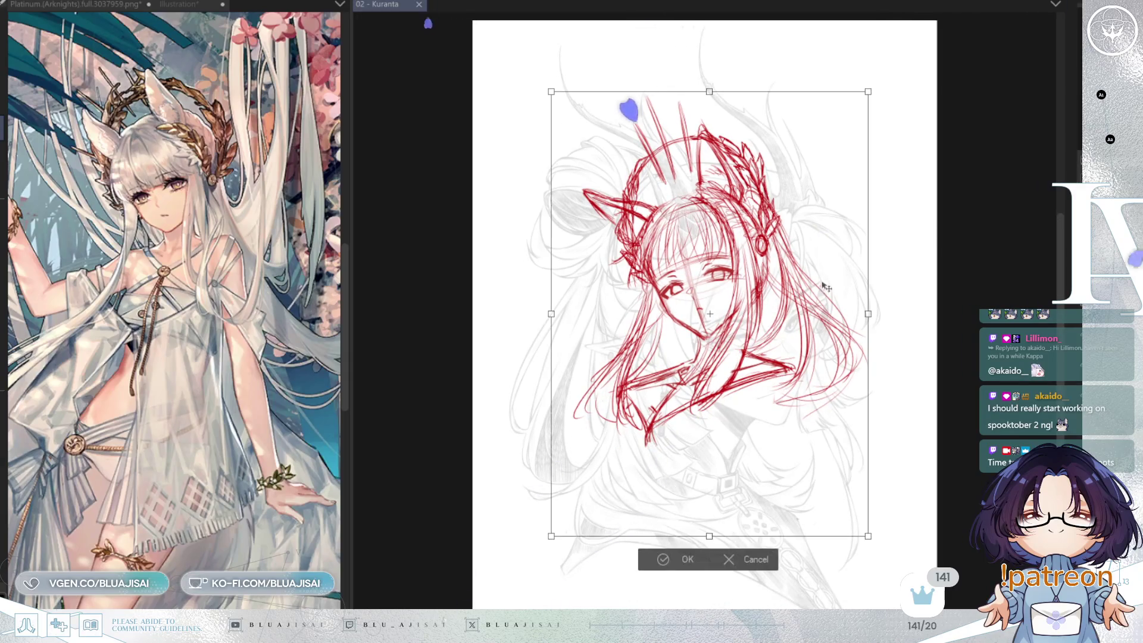
left_click_drag(782, 265, 732, 427)
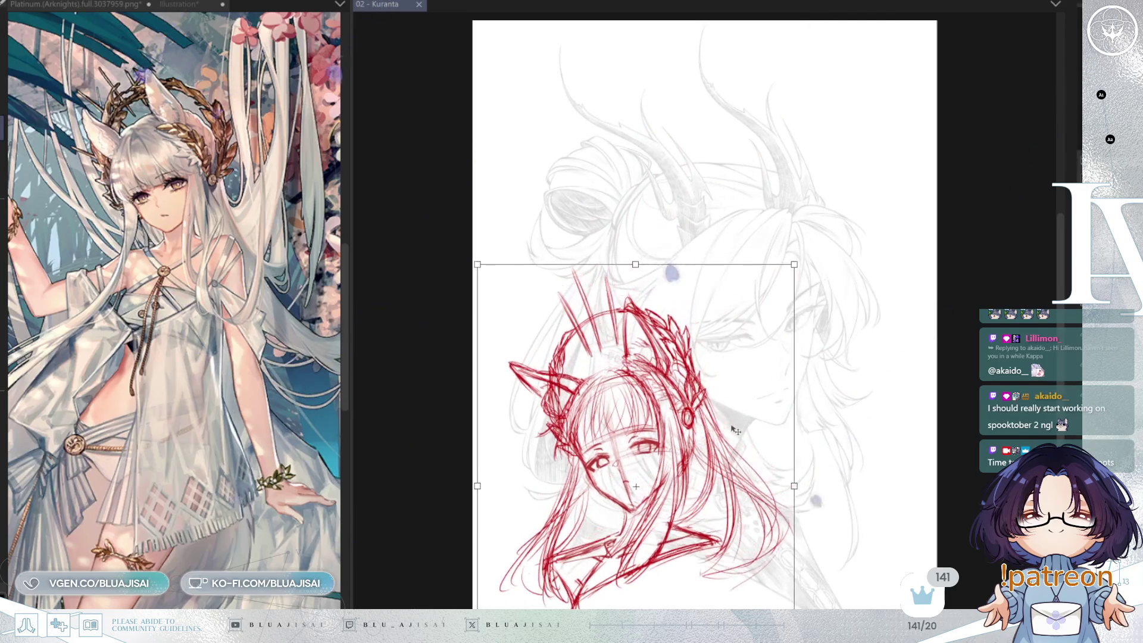
left_click_drag(793, 265, 946, 50)
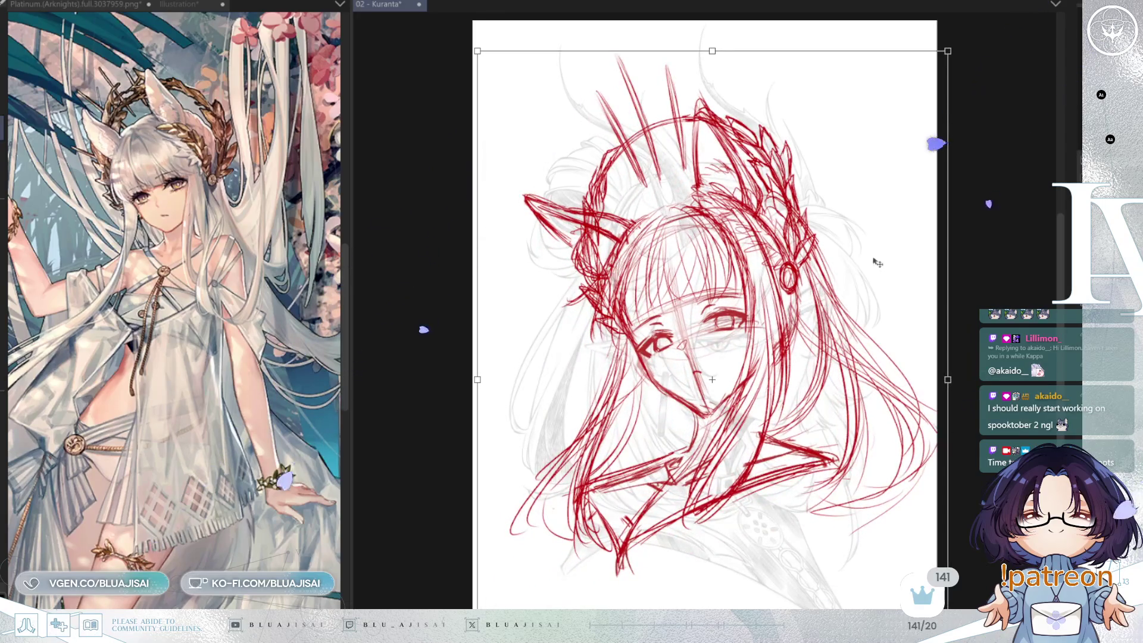
left_click_drag(878, 263, 939, 274)
left_click_drag(775, 57, 774, 39)
left_click_drag(852, 208, 800, 205)
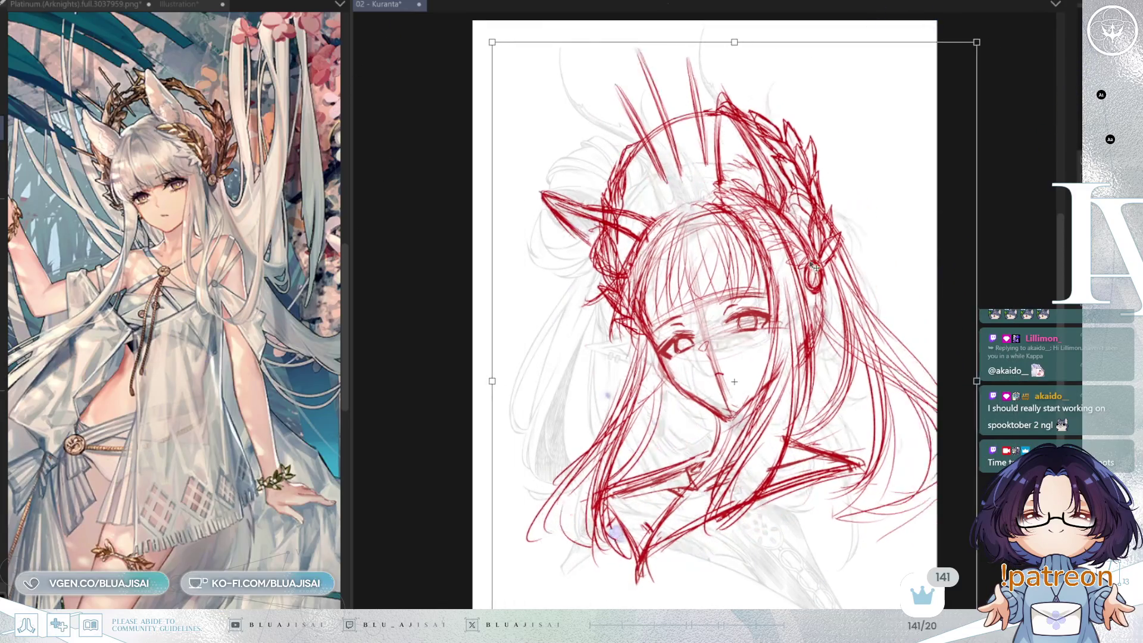
left_click_drag(1013, 198, 993, 215)
left_click_drag(865, 287, 845, 296)
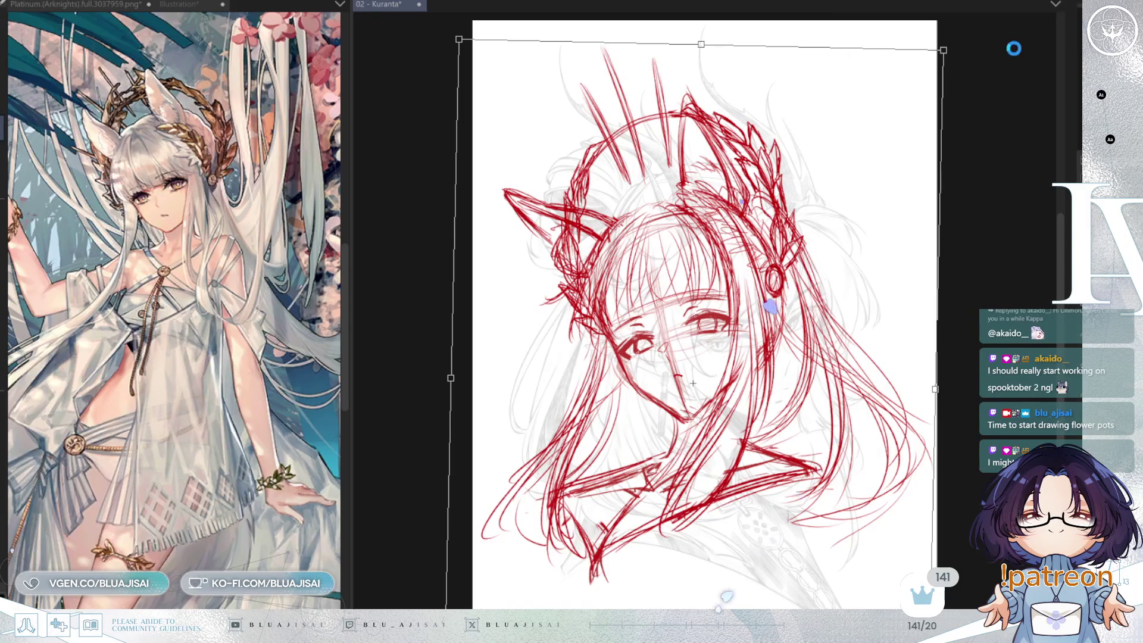
key("Return")
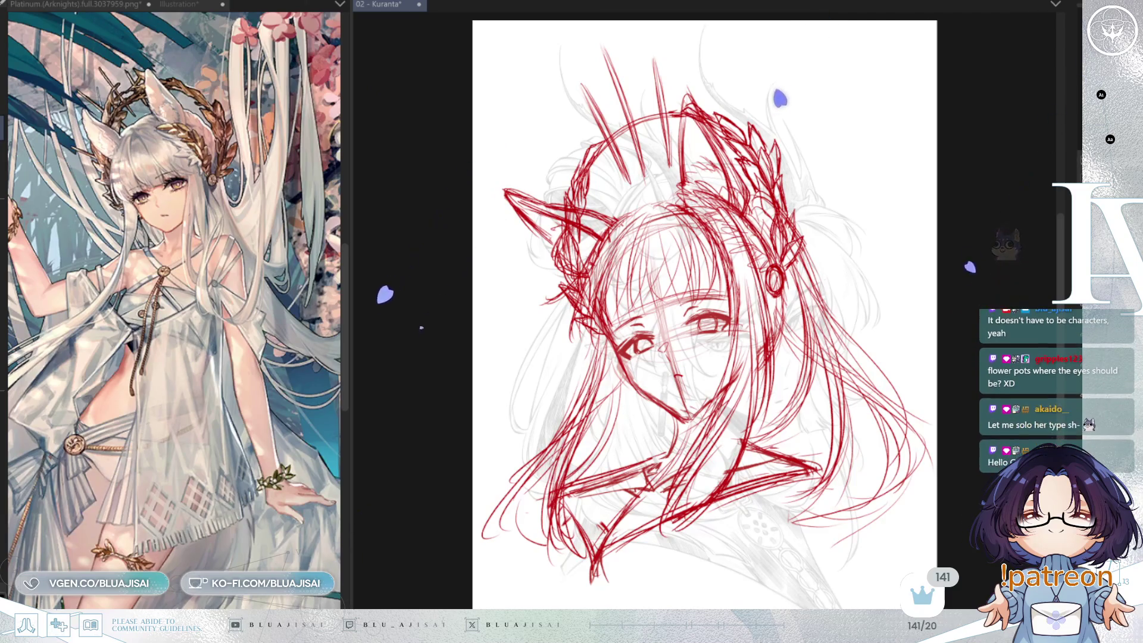
key("ctrl+z")
key("ctrl+y")
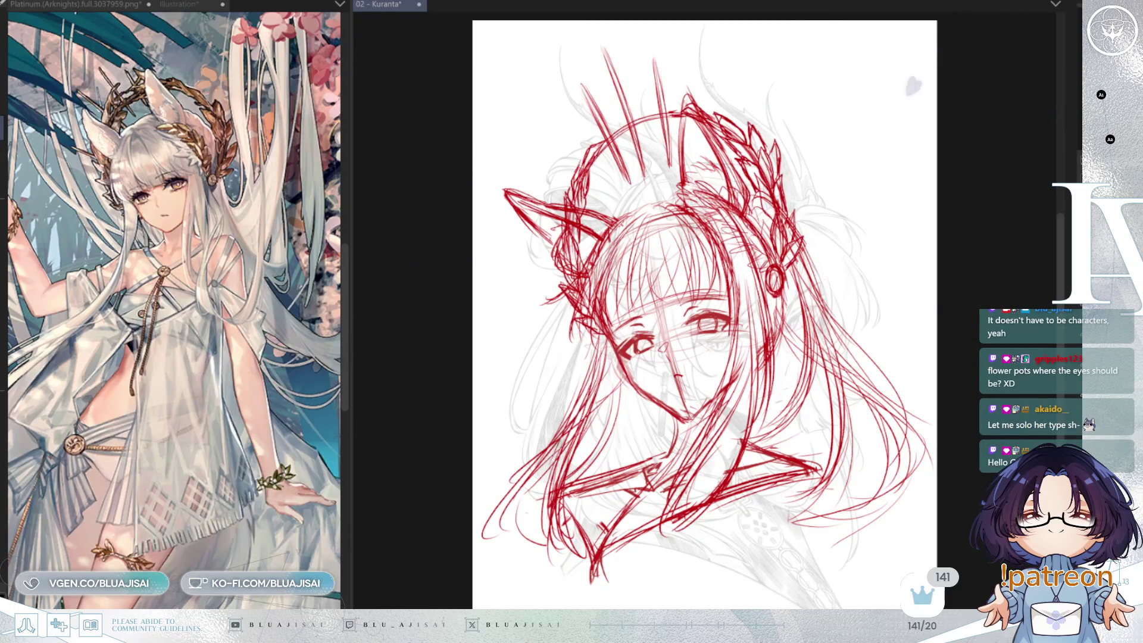
Mirror-check the view, hide the grey sketch and fade the red sketch layers to pale pink
key("h")
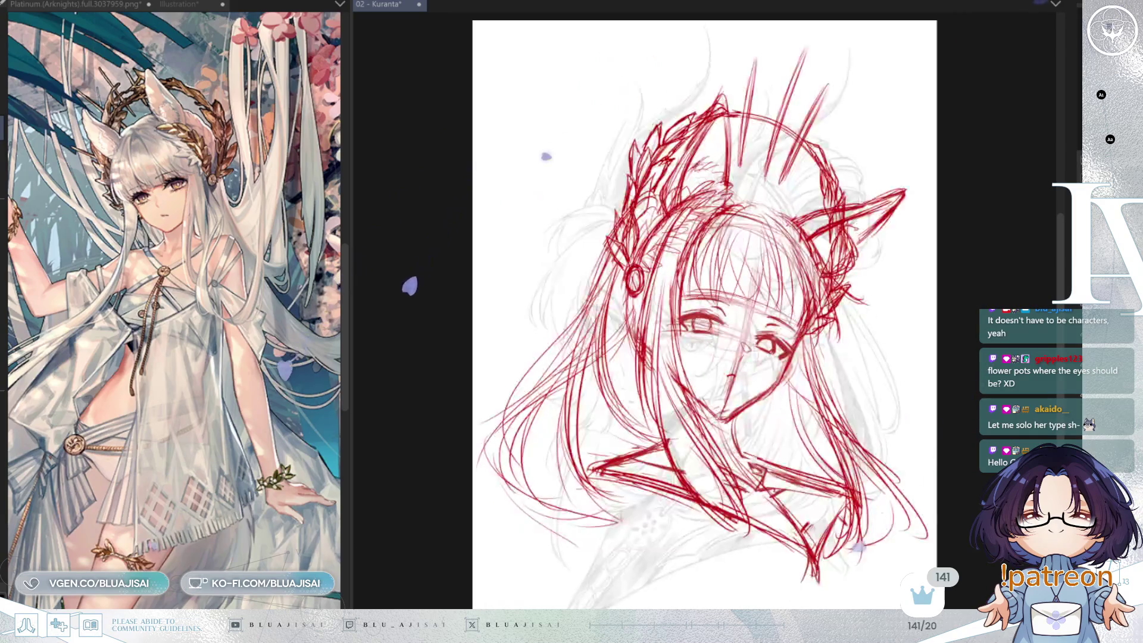
key("h")
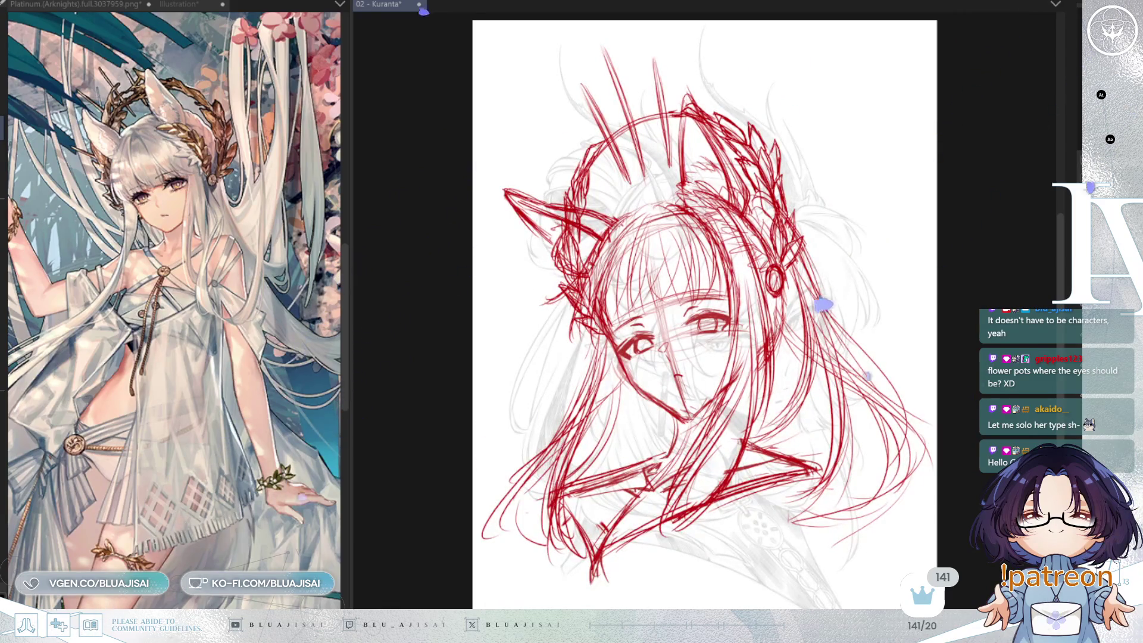
key("ctrl+h")
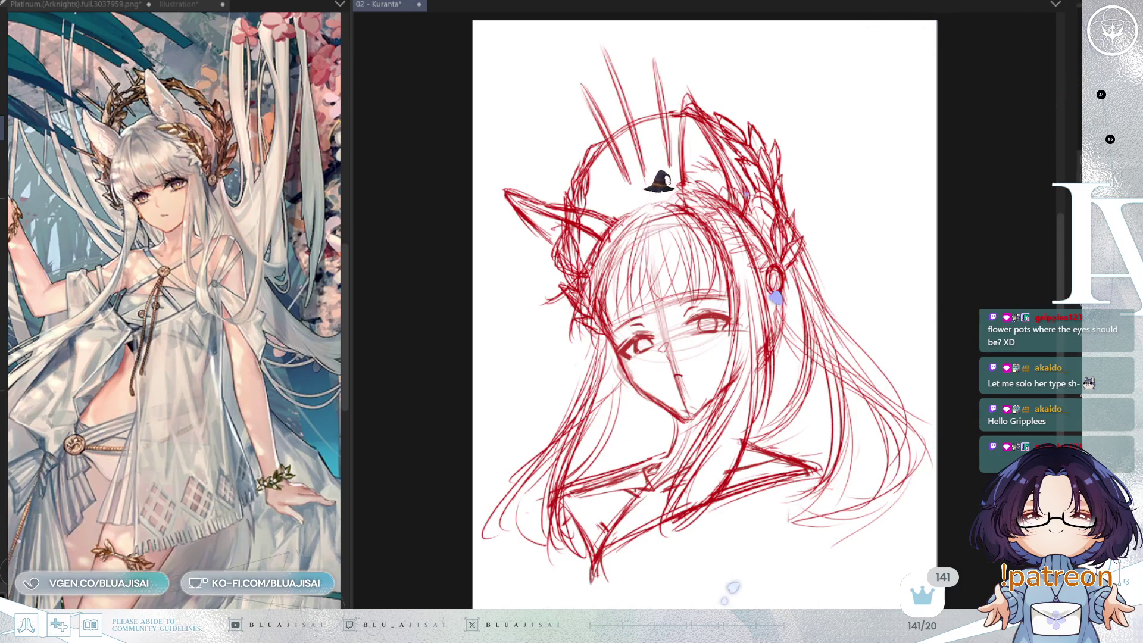
key("ctrl+h")
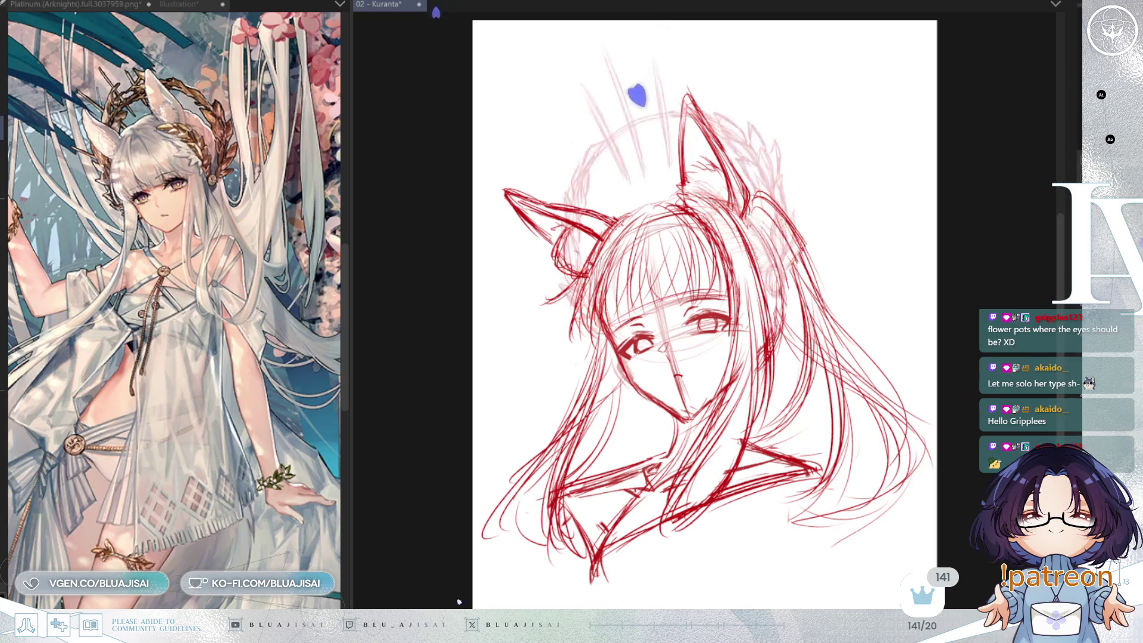
key("ctrl+h")
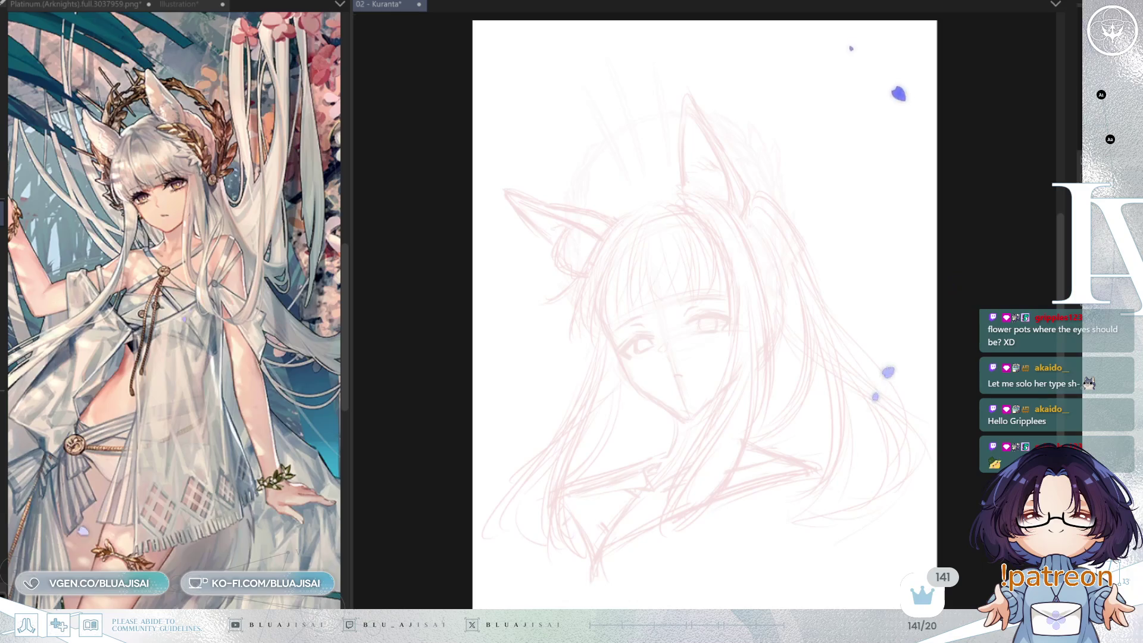
Widen the canvas beside the reference, zoom onto the face and ink a first hair-strand line
scroll(704, 349, "up", 5)
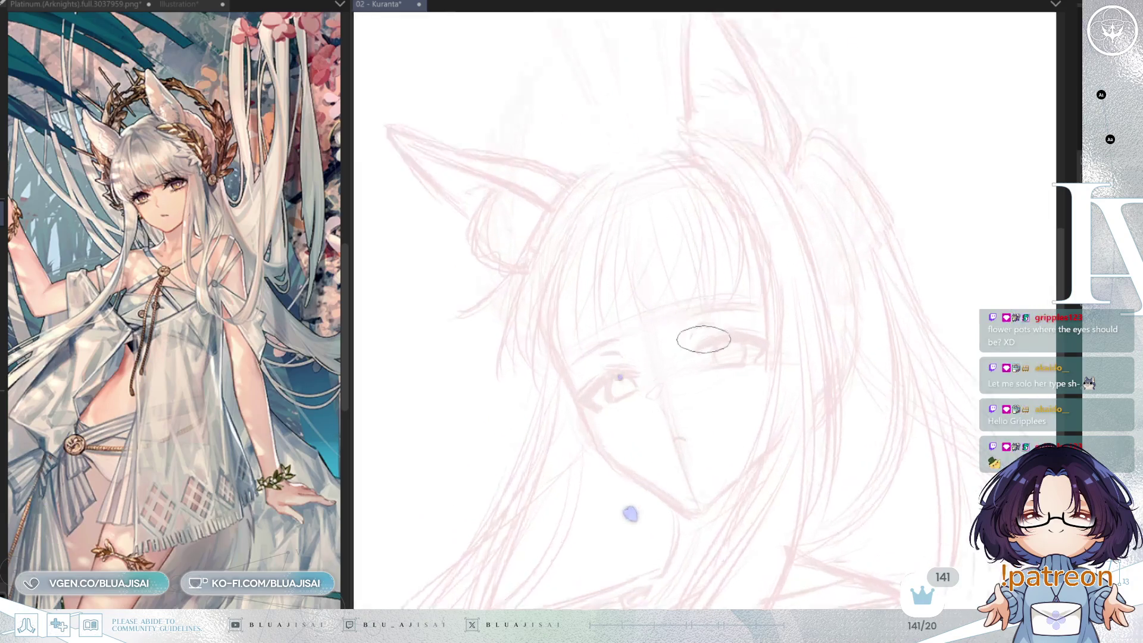
left_click_drag(351, 150, 240, 413)
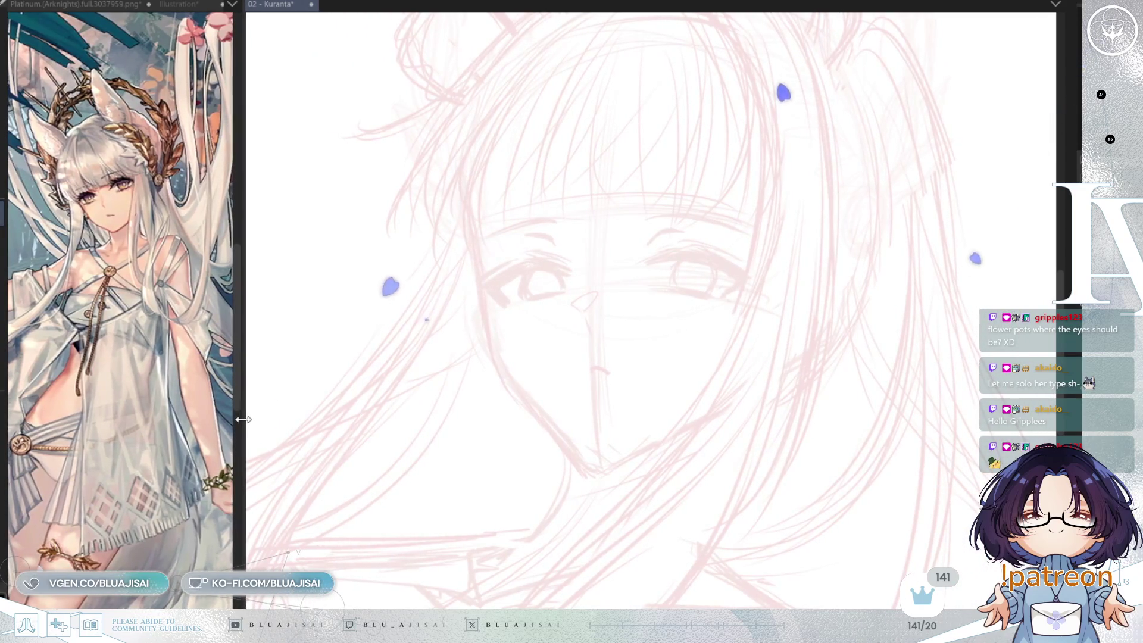
scroll(756, 272, "up", 2)
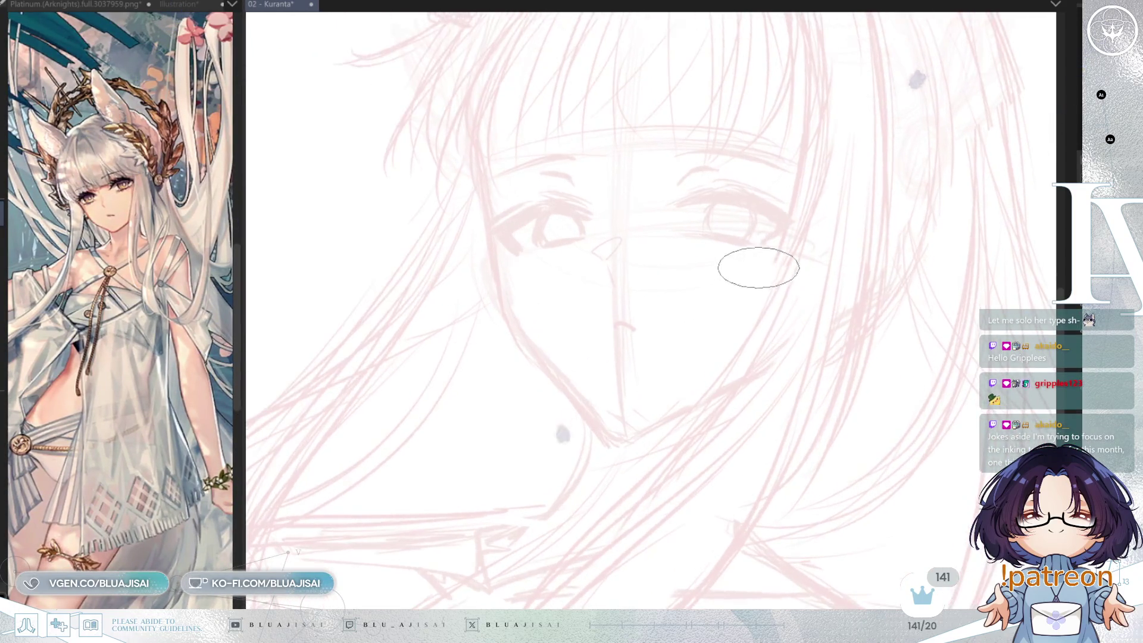
scroll(552, 203, "up", 3)
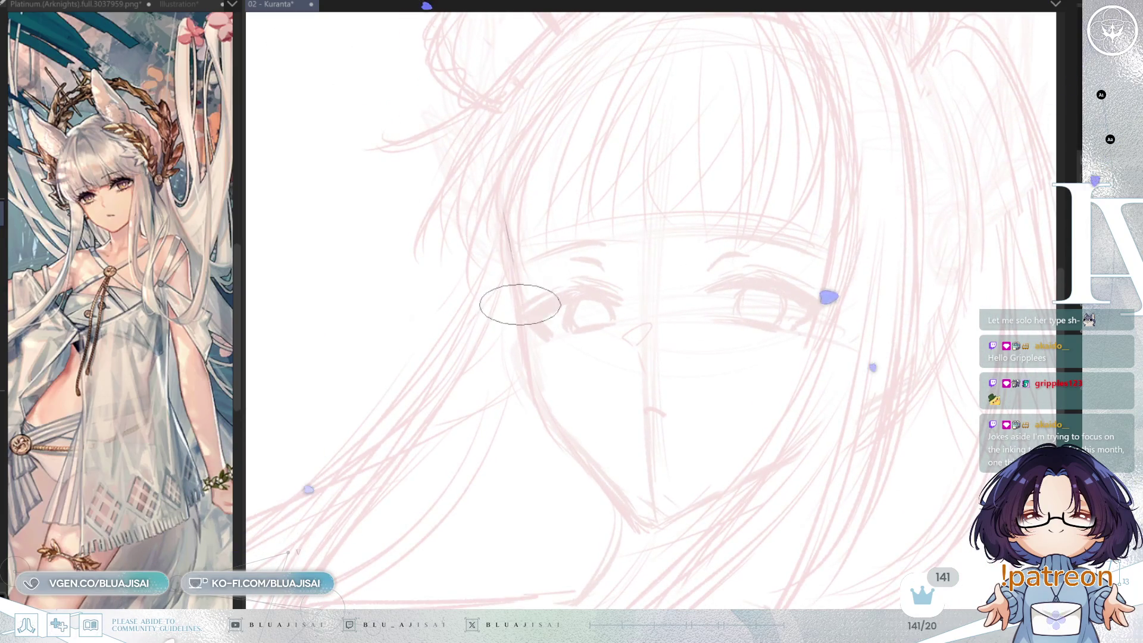
left_click_drag(513, 273, 504, 217)
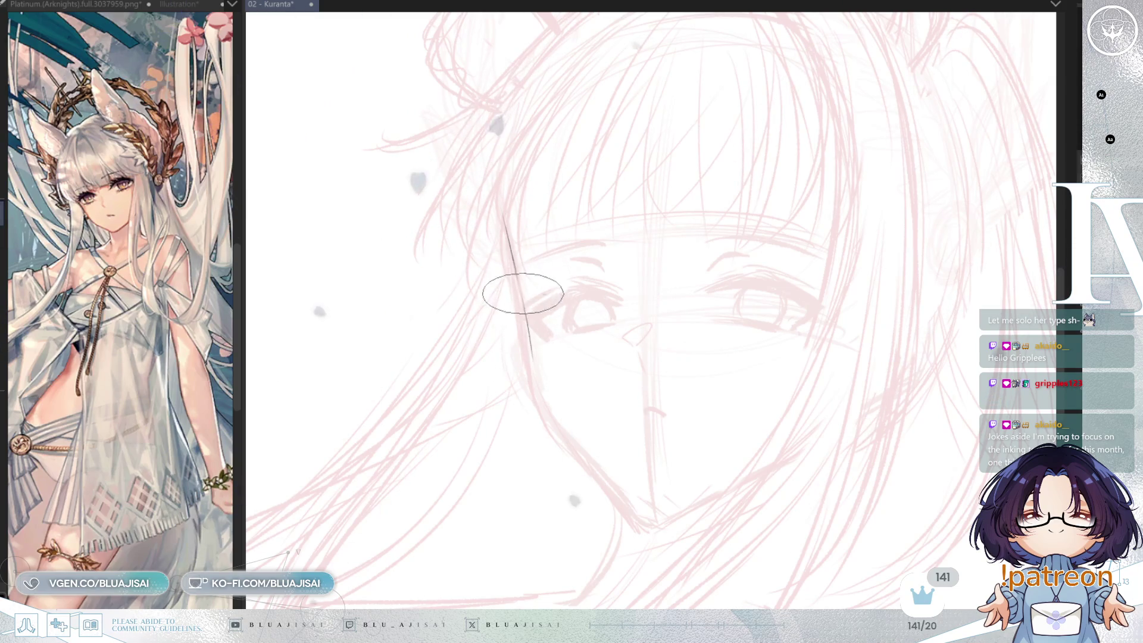
left_click(540, 390, "shift")
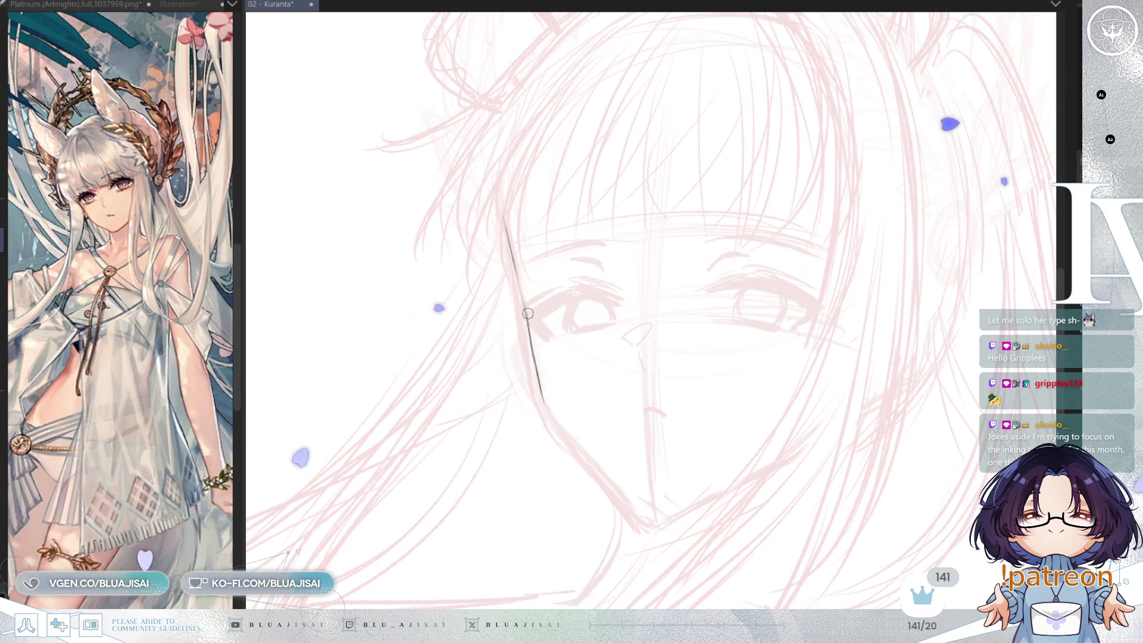
left_click_drag(520, 306, 541, 406)
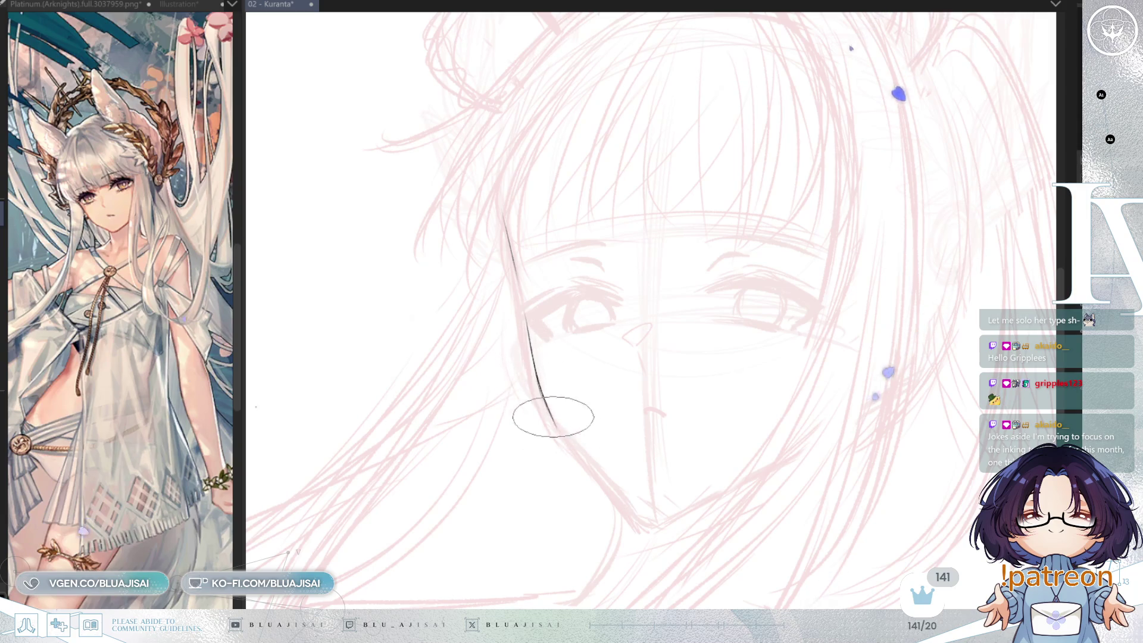
key("asciicircum")
key("asciicircum")
key("asciicircum")
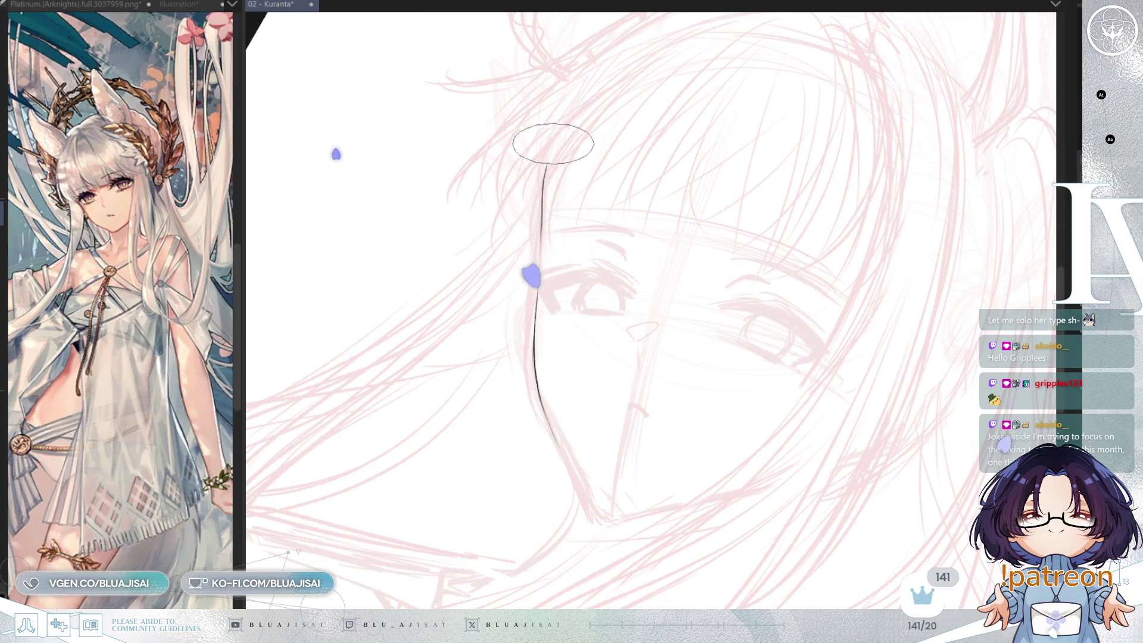
key("minus")
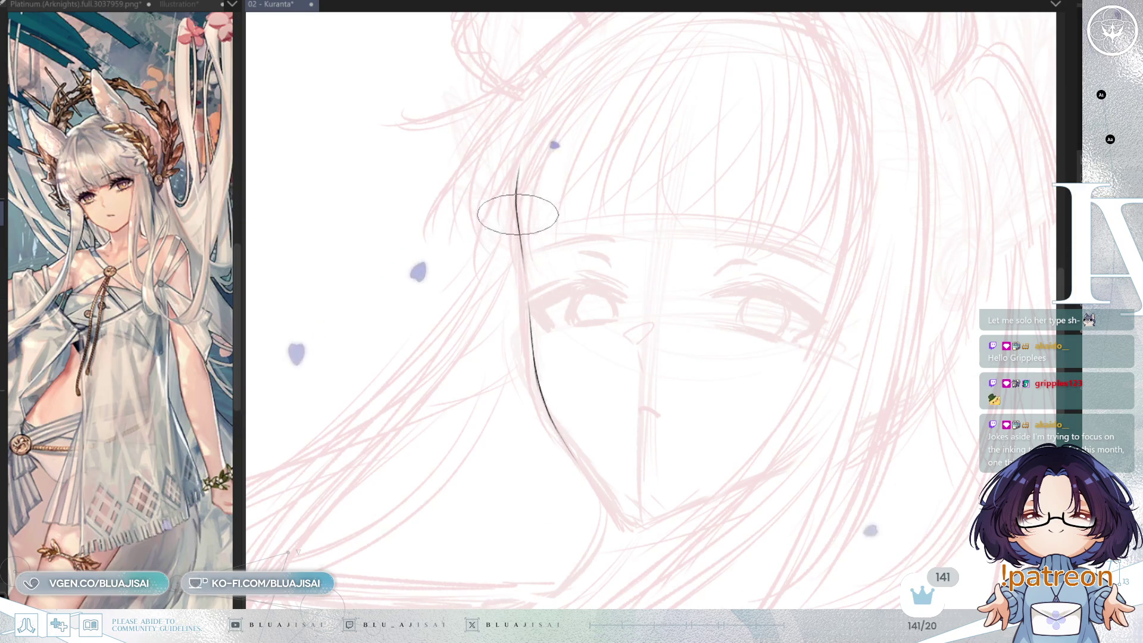
key("asciicircum")
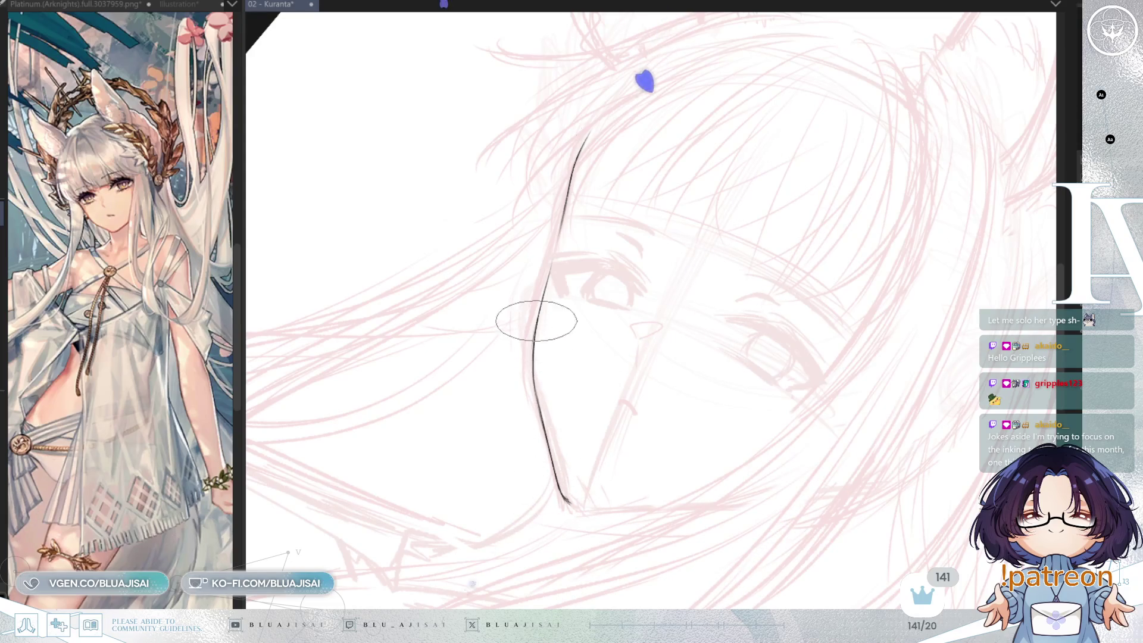
key("minus")
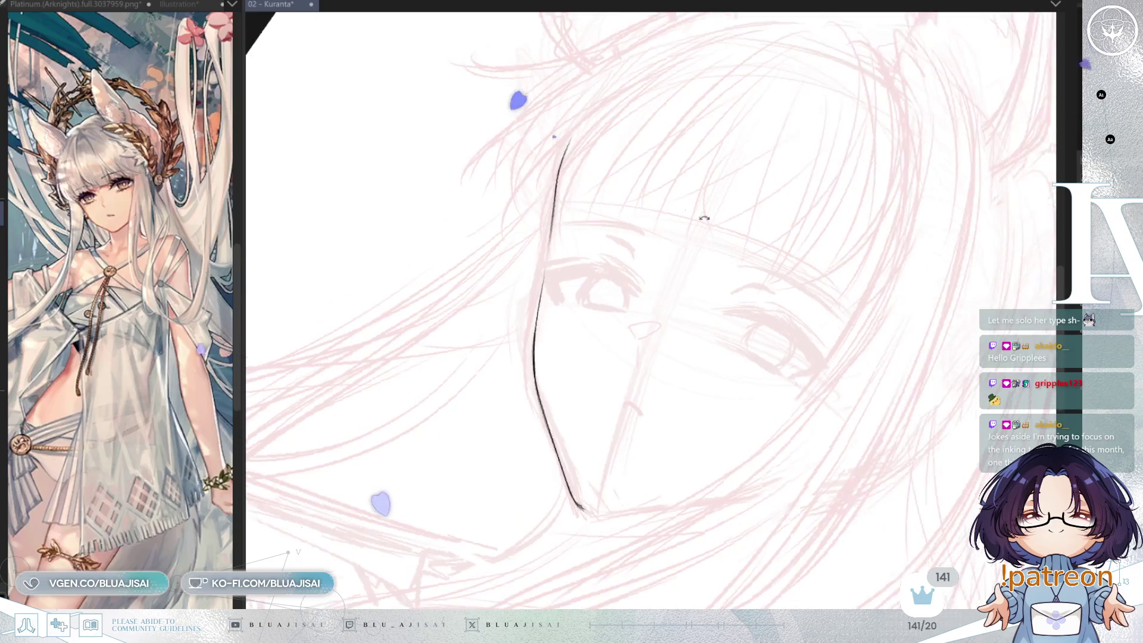
key("asciicircum")
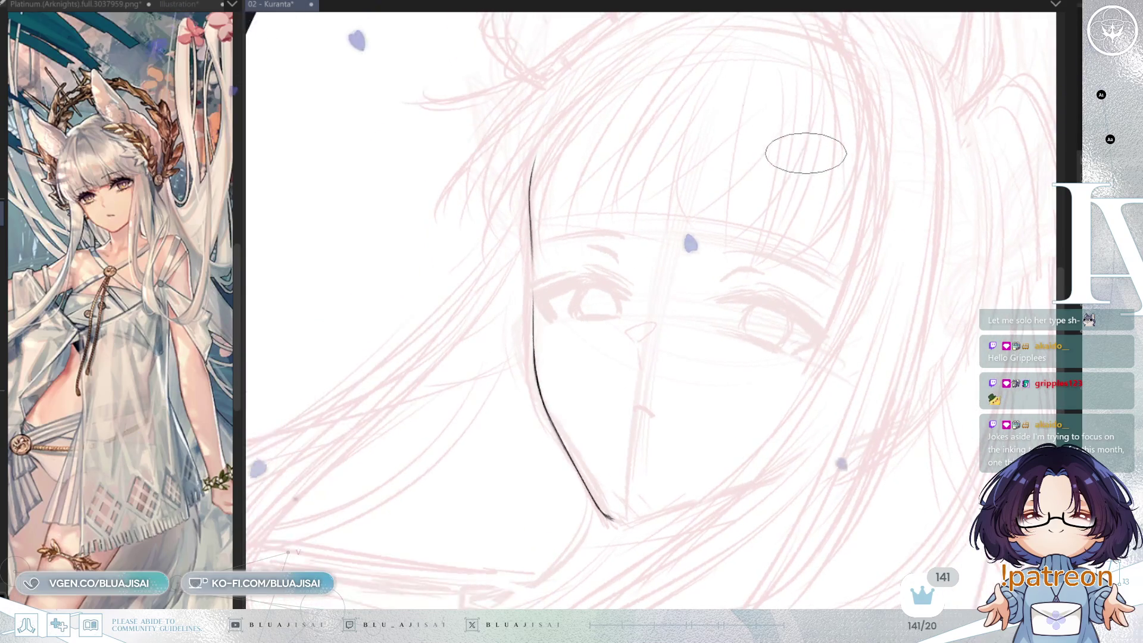
key("e")
mouse_move(535, 149)
left_mouse_down()
mouse_move(534, 323)
mouse_move(601, 507)
left_mouse_up()
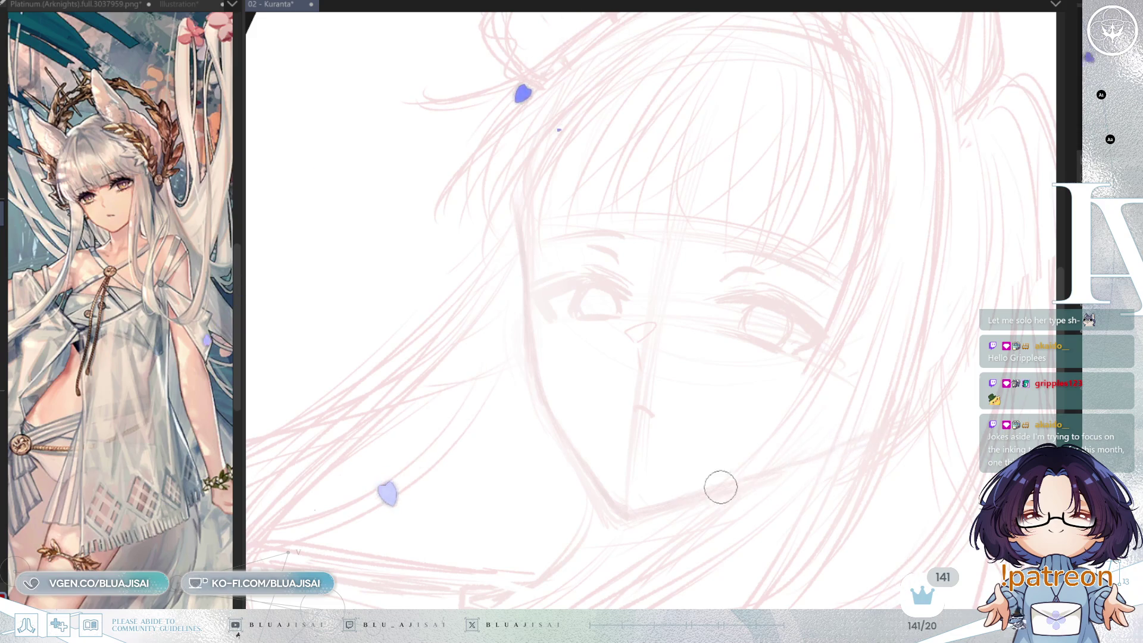
Flip and tilt the view to check the sketch, then reset it upright and centre the head
key("h")
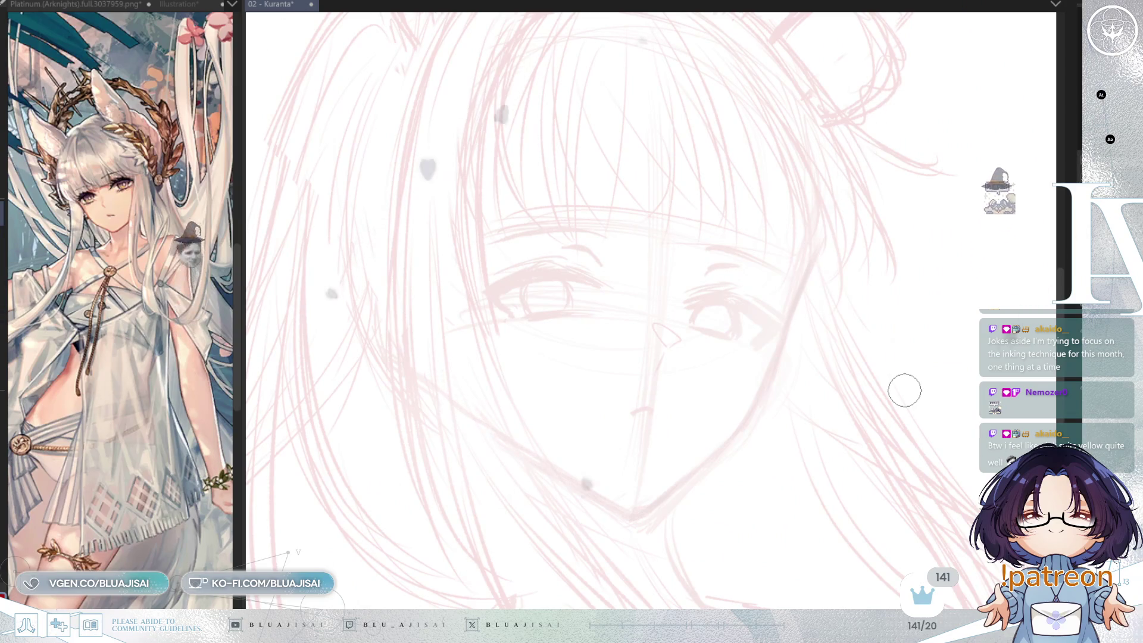
key("asciicircum")
key("asciicircum")
key("asciicircum")
key("asciicircum")
key("asciicircum")
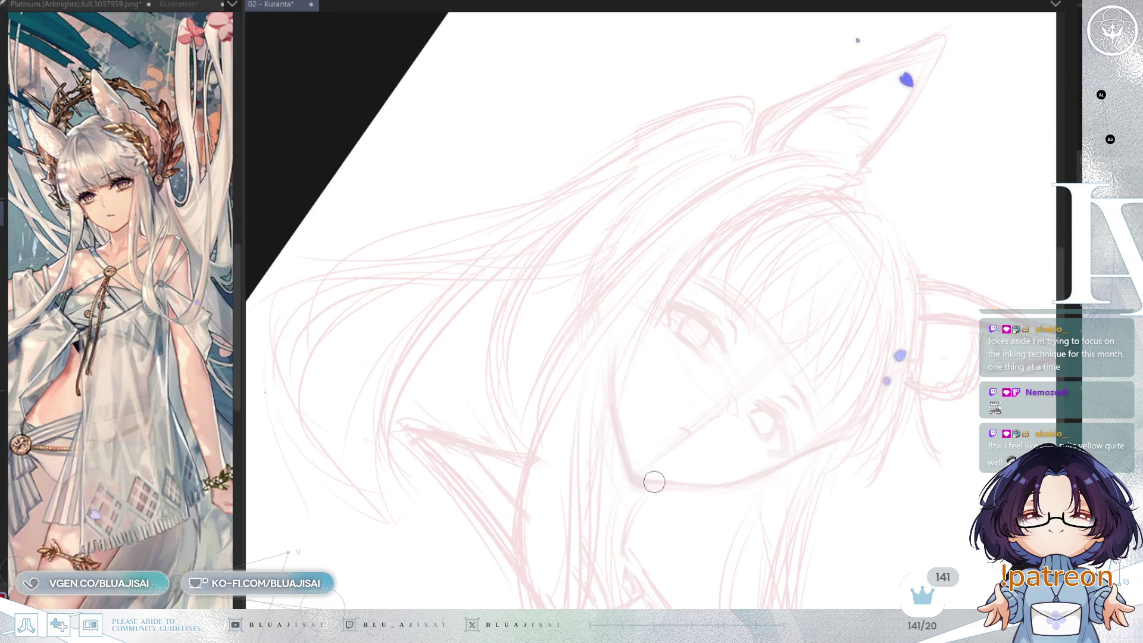
key("minus")
key("h")
key("asciicircum")
key("asciicircum")
key("asciicircum")
key("asciicircum")
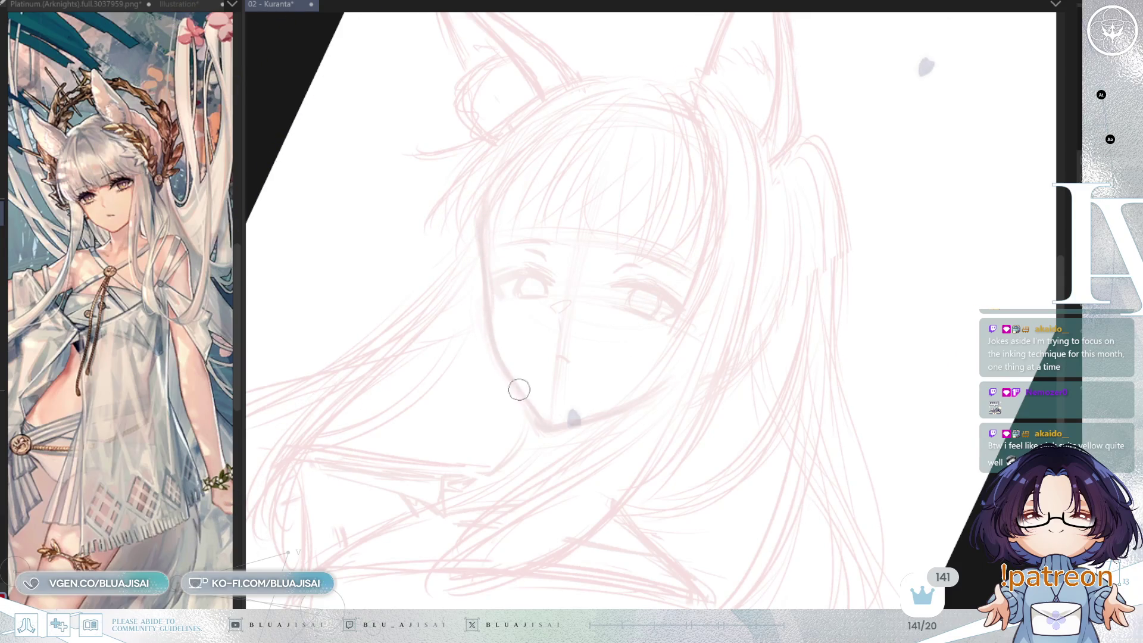
key("minus")
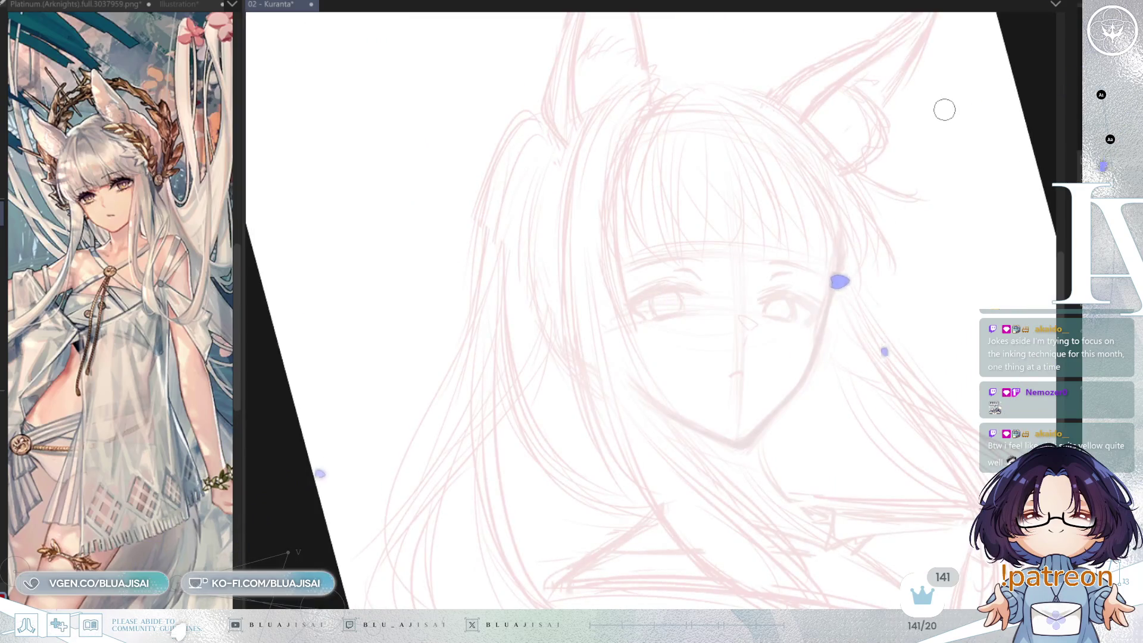
key("minus")
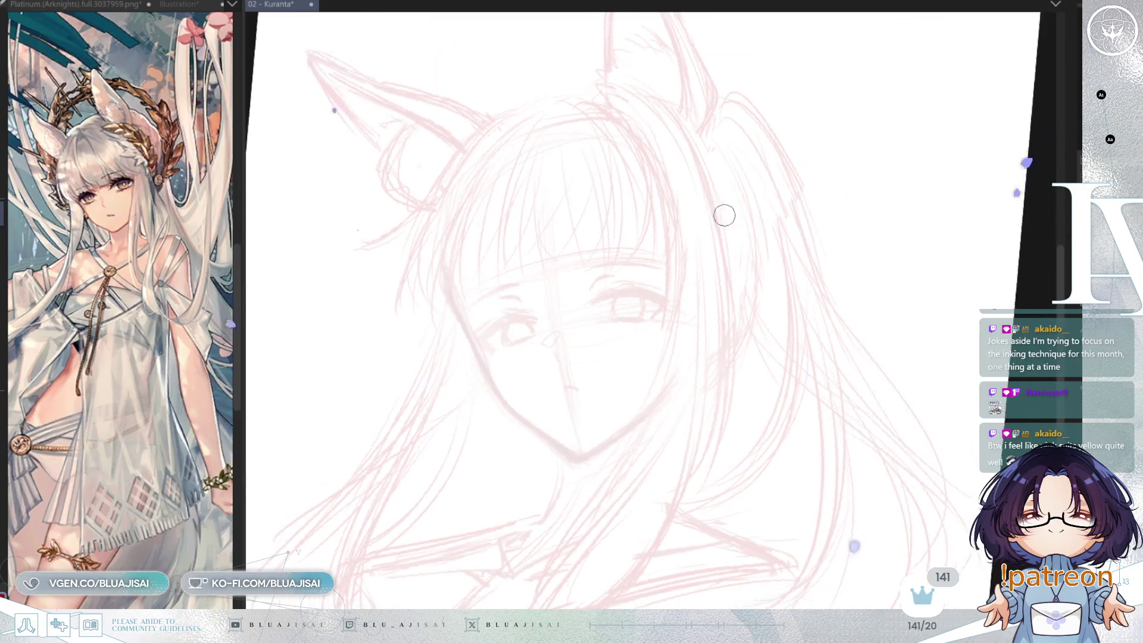
left_click_drag(743, 287, 818, 279)
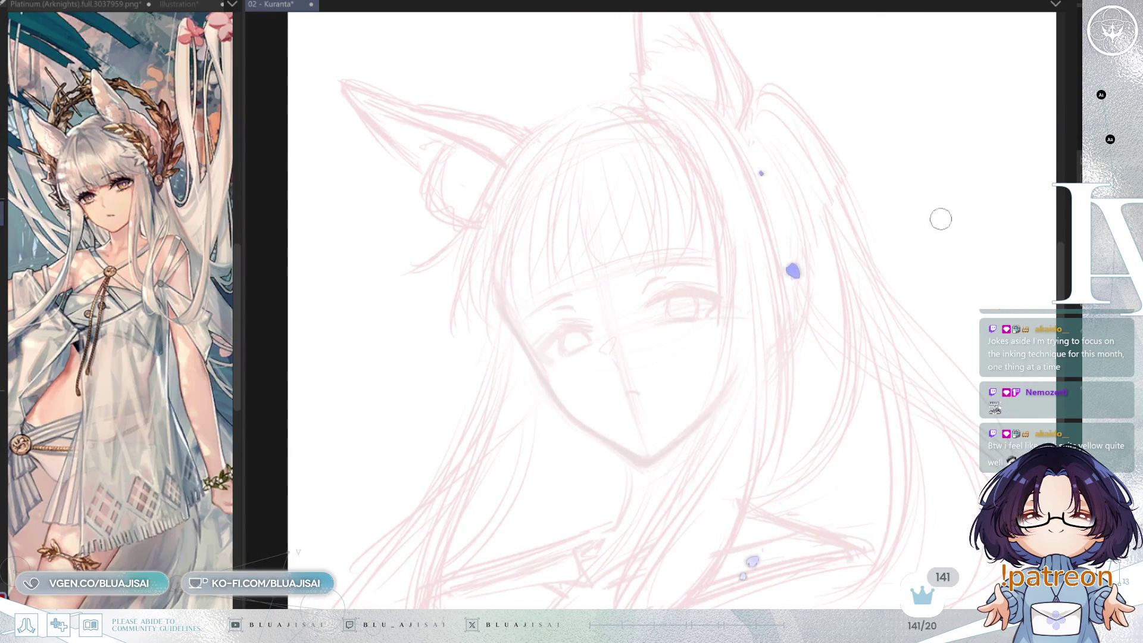
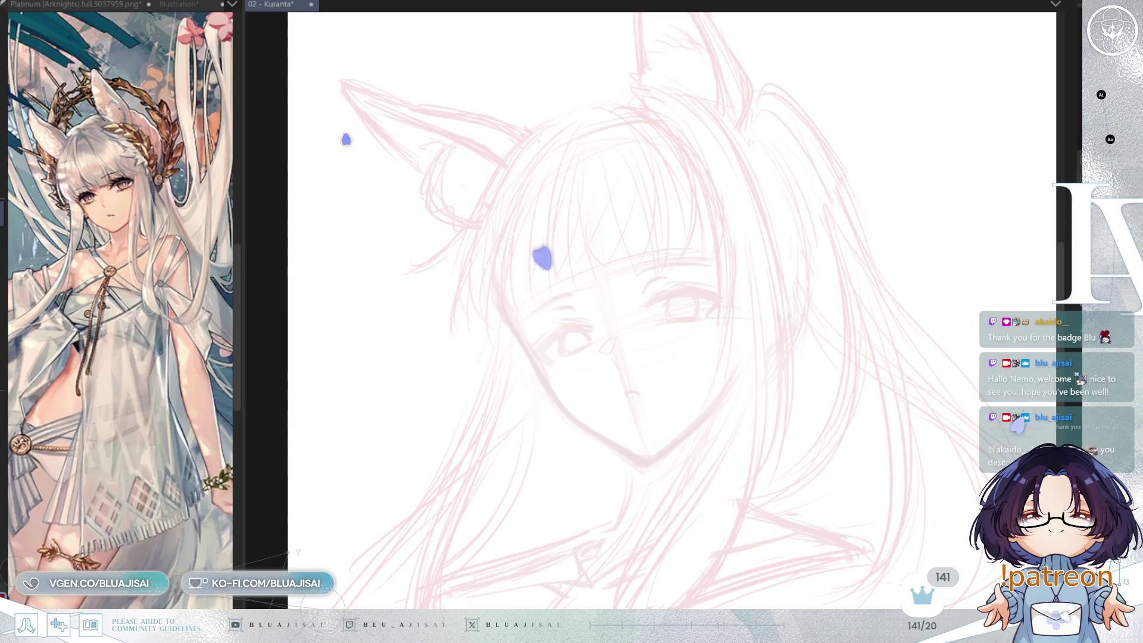
Erase the first face-outline attempt and ink the left edge of the face
scroll(671, 282, "up", 3)
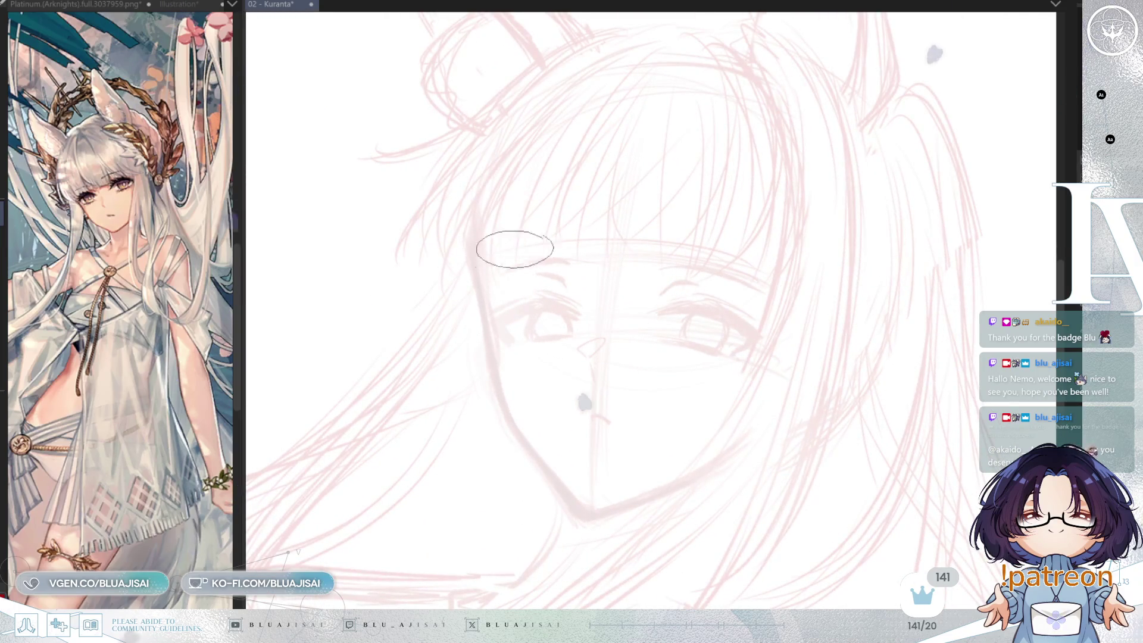
scroll(499, 262, "up", 2)
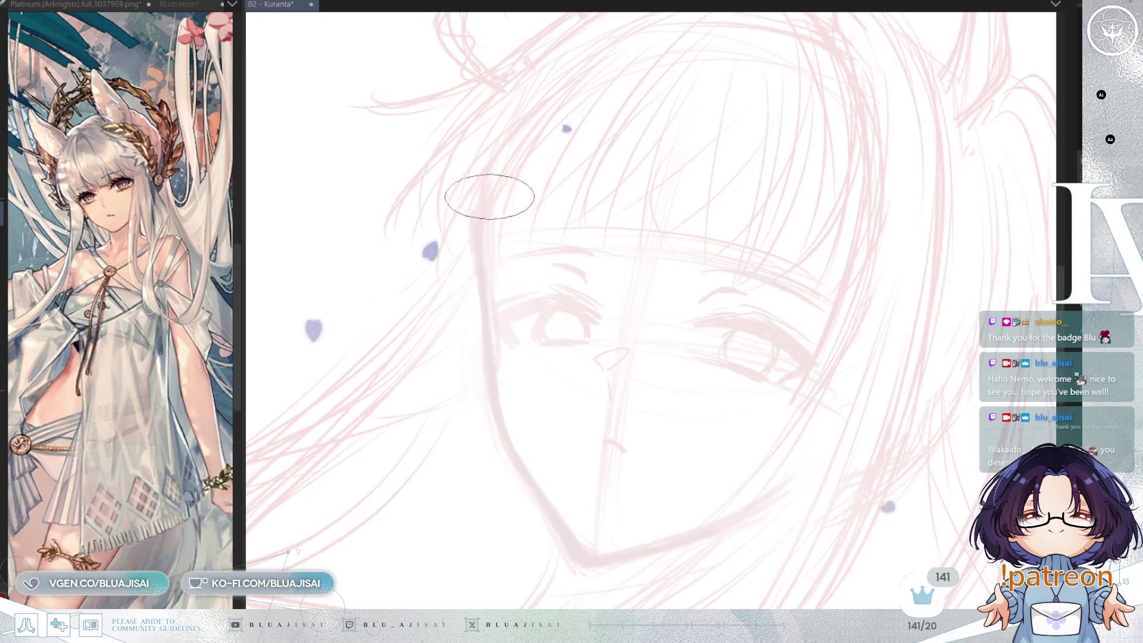
mouse_move(485, 245)
left_mouse_down()
mouse_move(522, 211)
mouse_move(528, 270)
left_mouse_up()
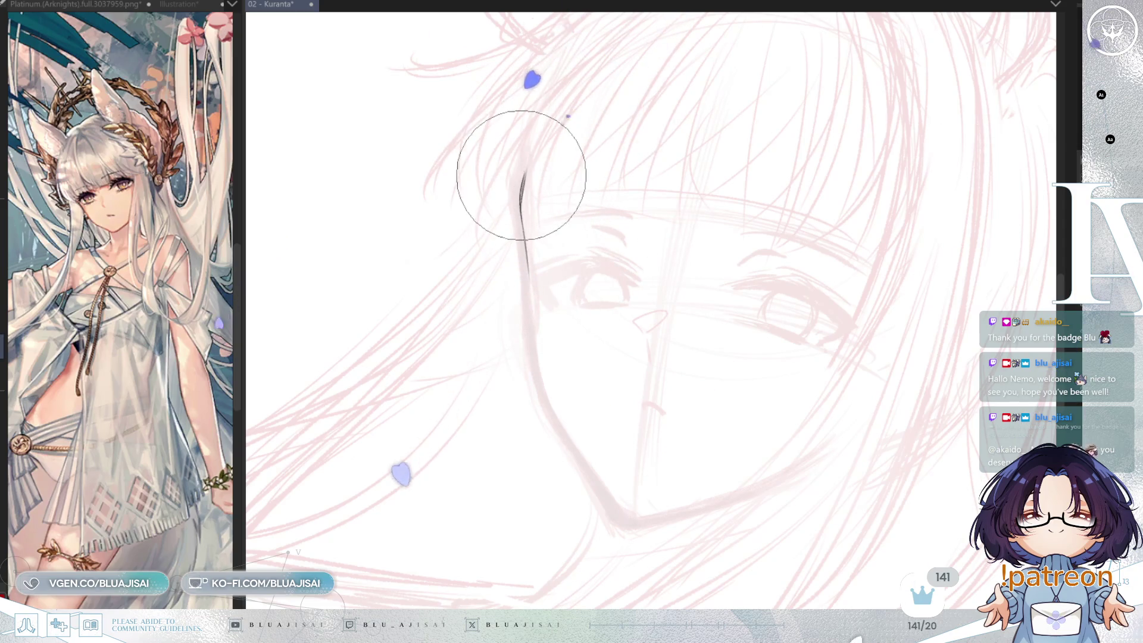
left_click_drag(523, 159, 523, 217)
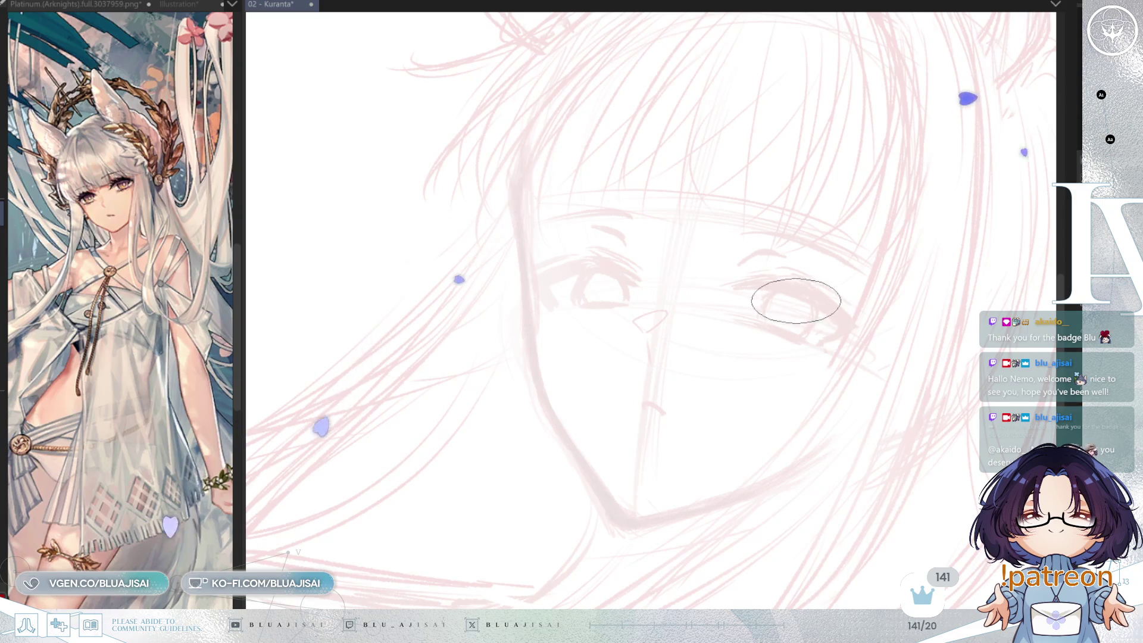
mouse_move(512, 196)
left_mouse_down()
mouse_move(505, 186)
mouse_move(512, 212)
left_mouse_up()
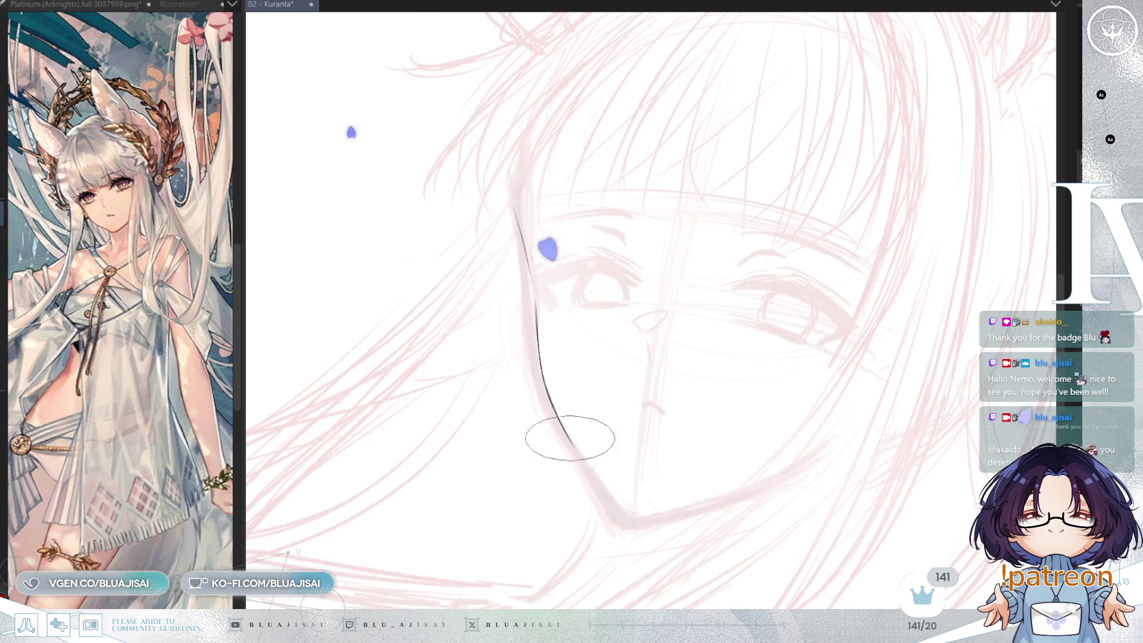
Extend the left face outline down to the chin and up into the hairline
left_click_drag(577, 452, 625, 517)
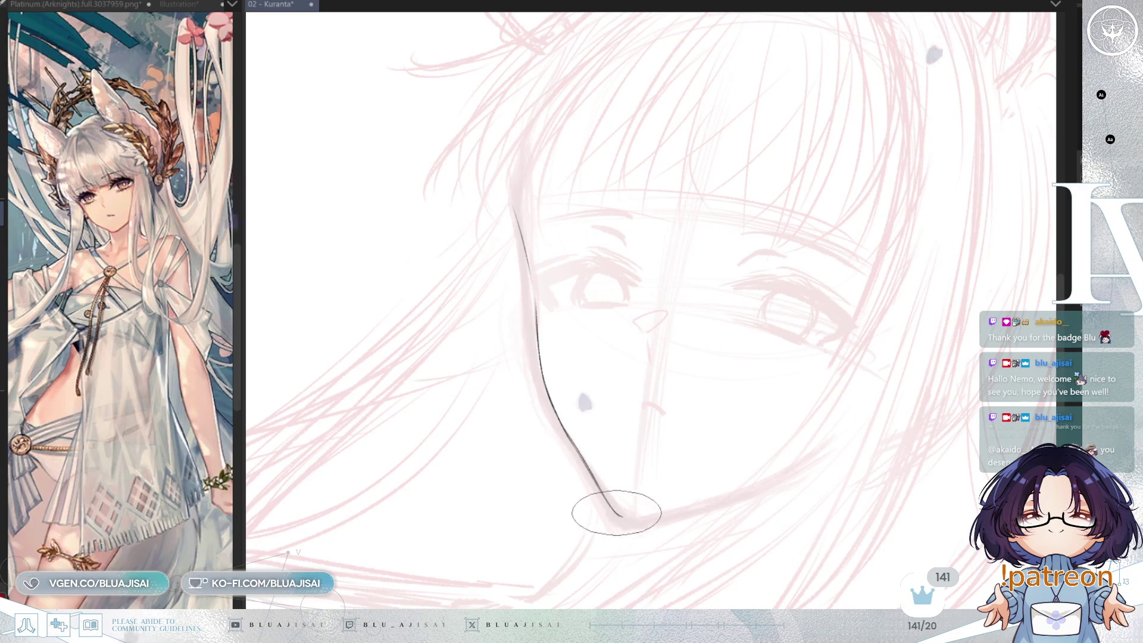
left_click_drag(553, 411, 592, 485)
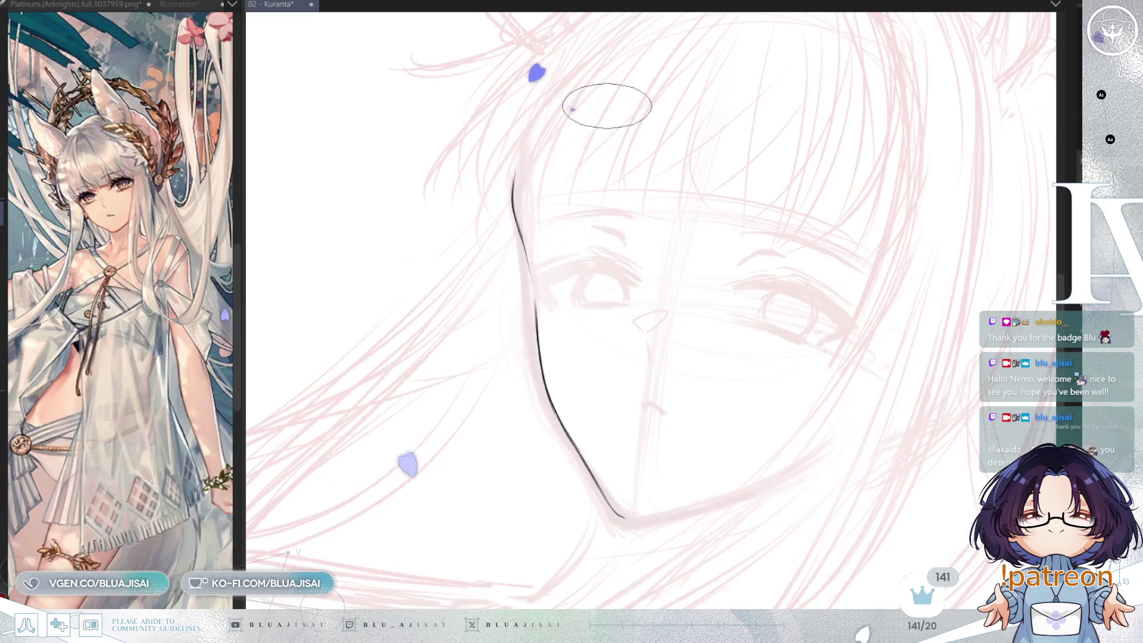
left_click_drag(514, 170, 516, 207)
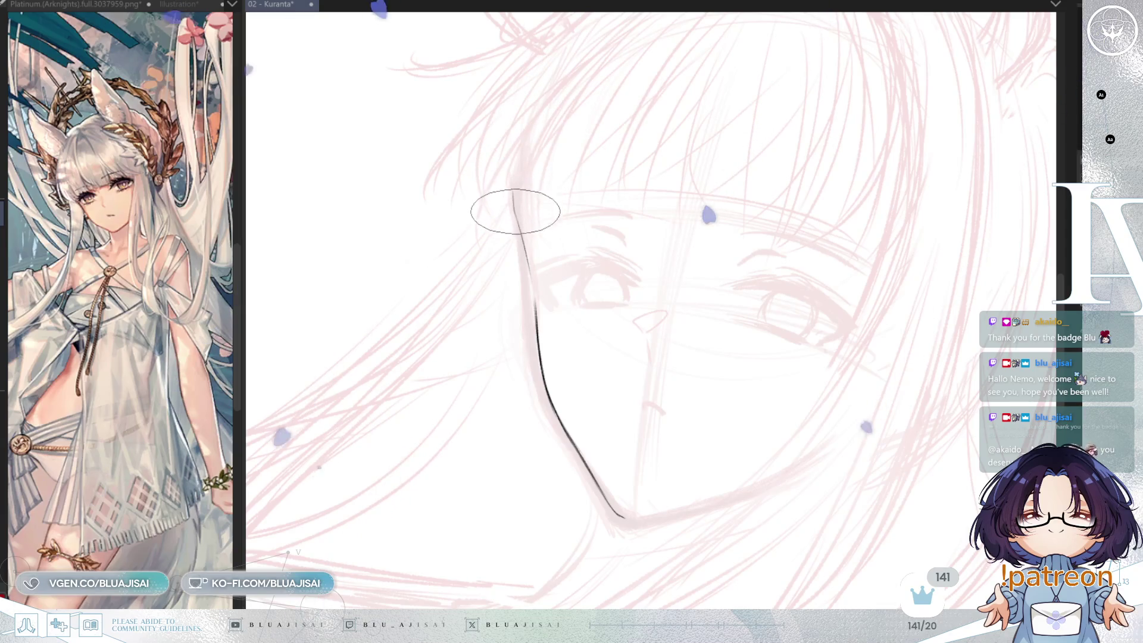
left_click_drag(515, 169, 513, 196)
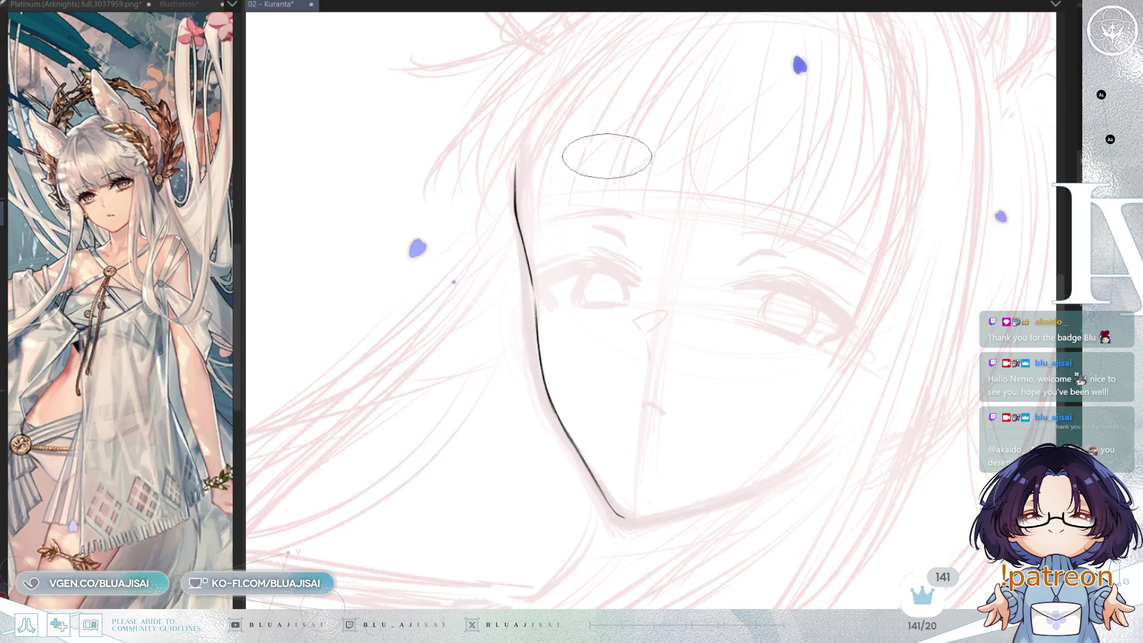
key("minus")
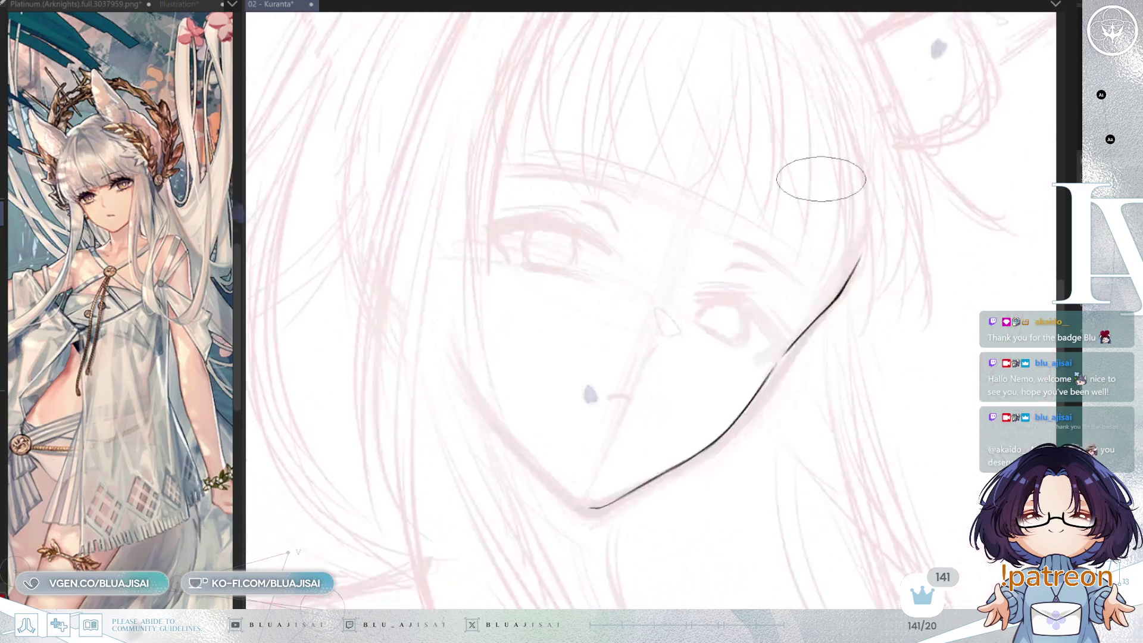
Ink the right cheek and jaw line down into the chin so it forms a V
key("minus")
key("minus")
left_click_drag(587, 233, 589, 328)
mouse_move(589, 233)
left_mouse_down()
mouse_move(598, 398)
mouse_move(619, 440)
left_mouse_up()
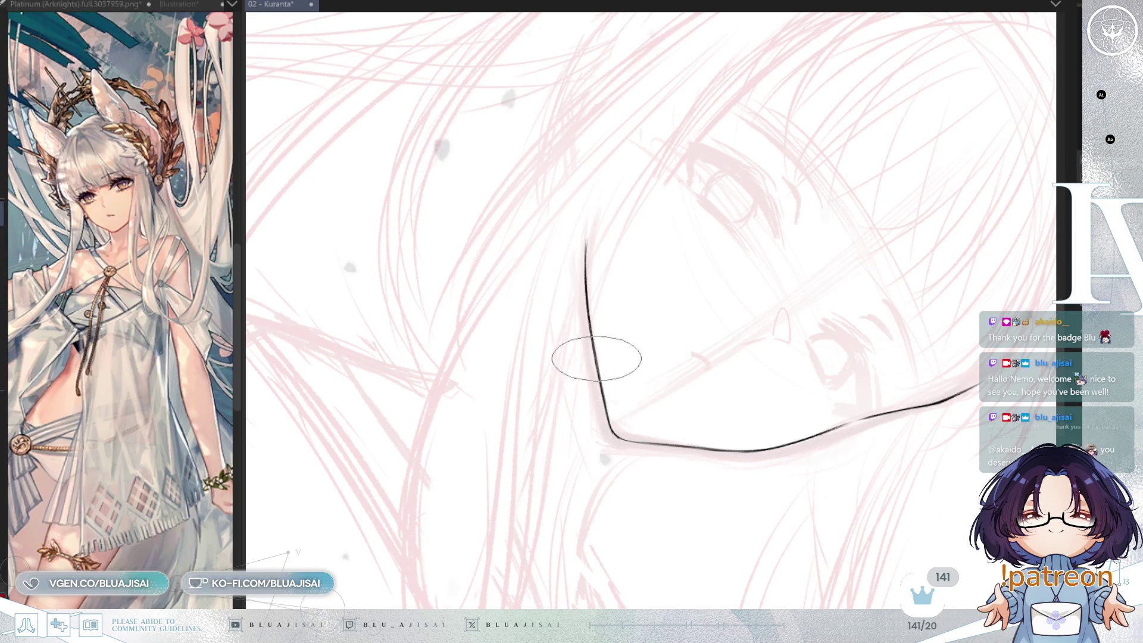
key("minus")
key("minus")
key("minus")
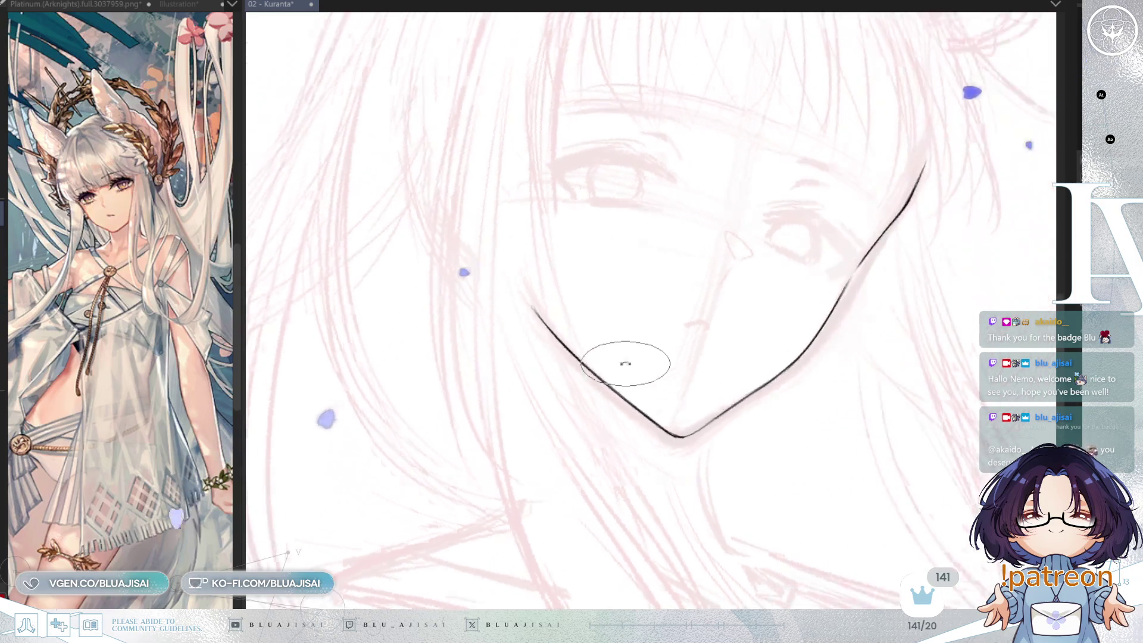
key("minus")
key("minus")
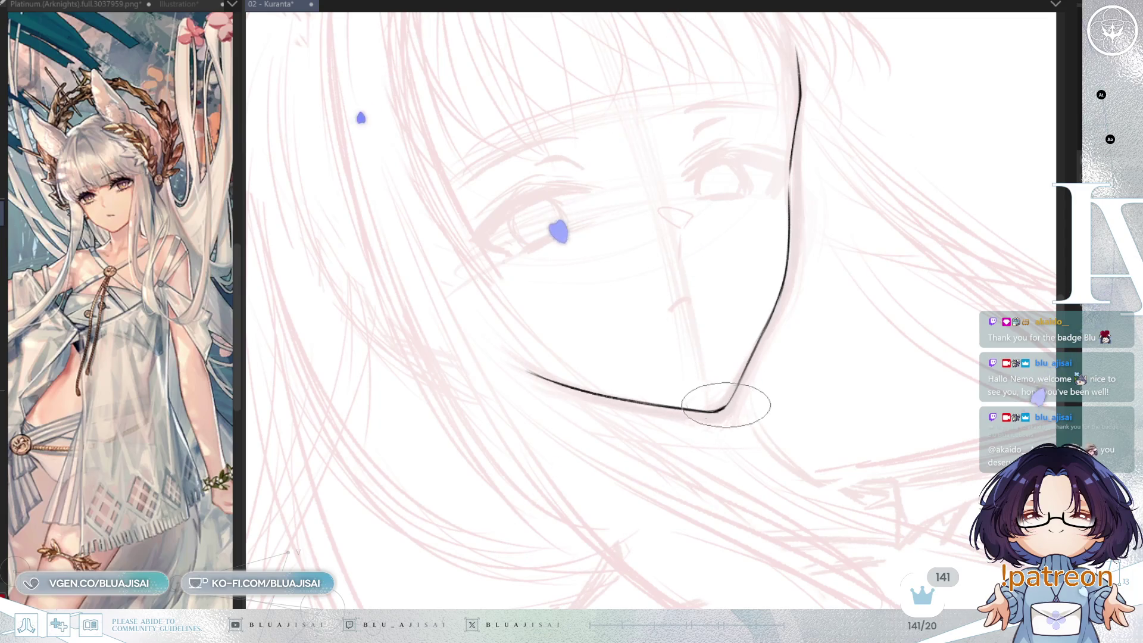
Check the face shape in a mirrored view, then ink a short line down the nose
key("minus")
key("minus")
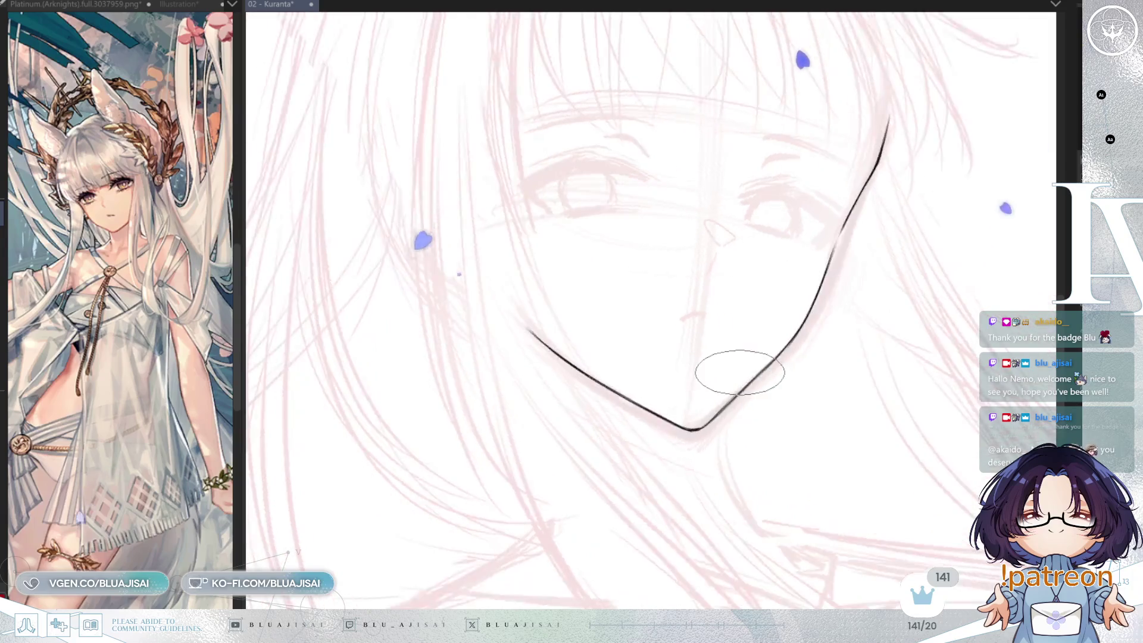
key("h")
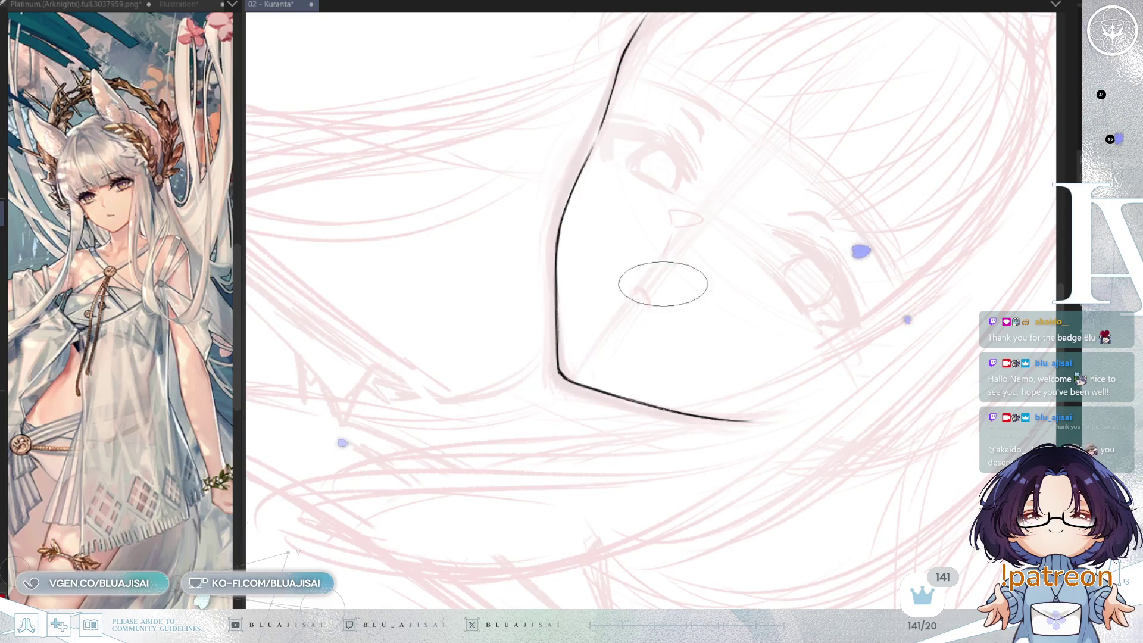
key("minus")
scroll(677, 275, "up", 3)
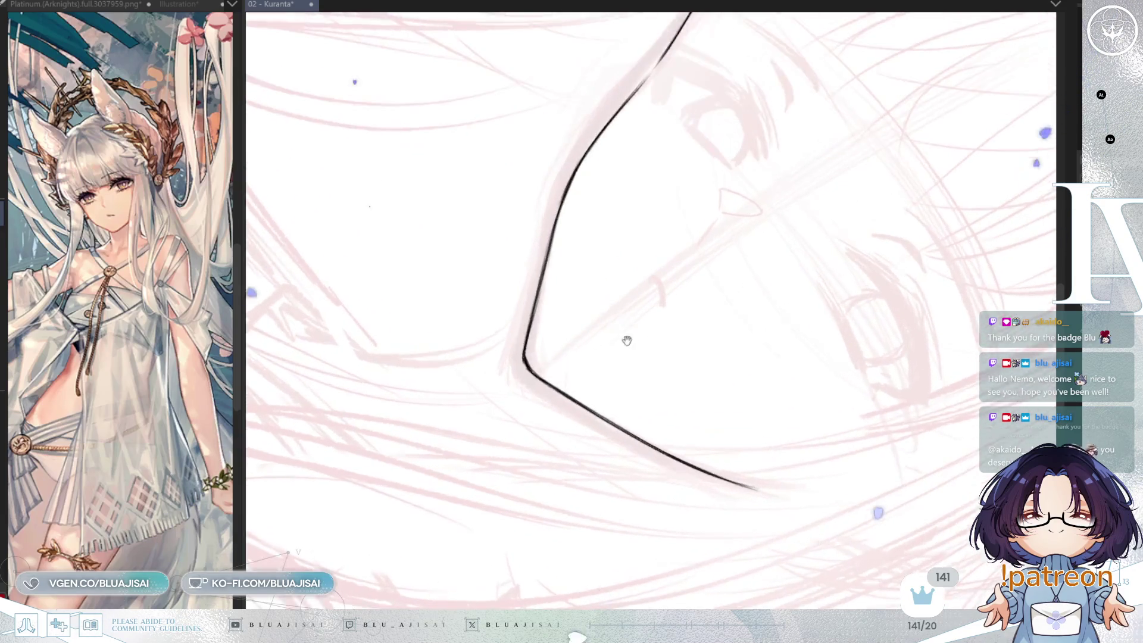
key("minus")
key("minus")
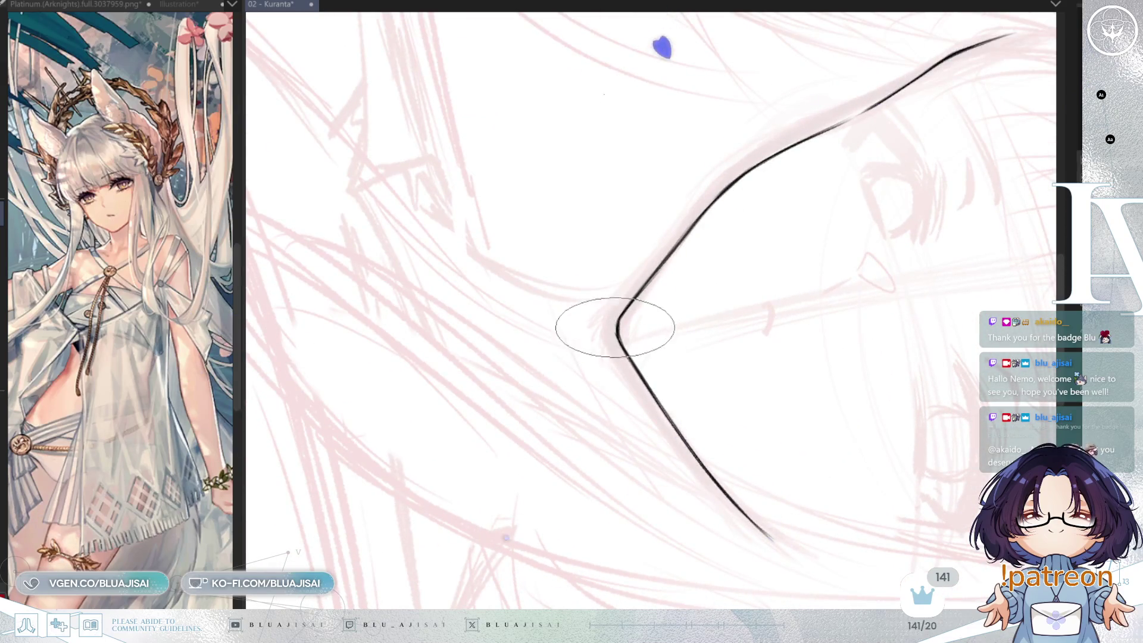
key("minus")
key("minus")
key("minus")
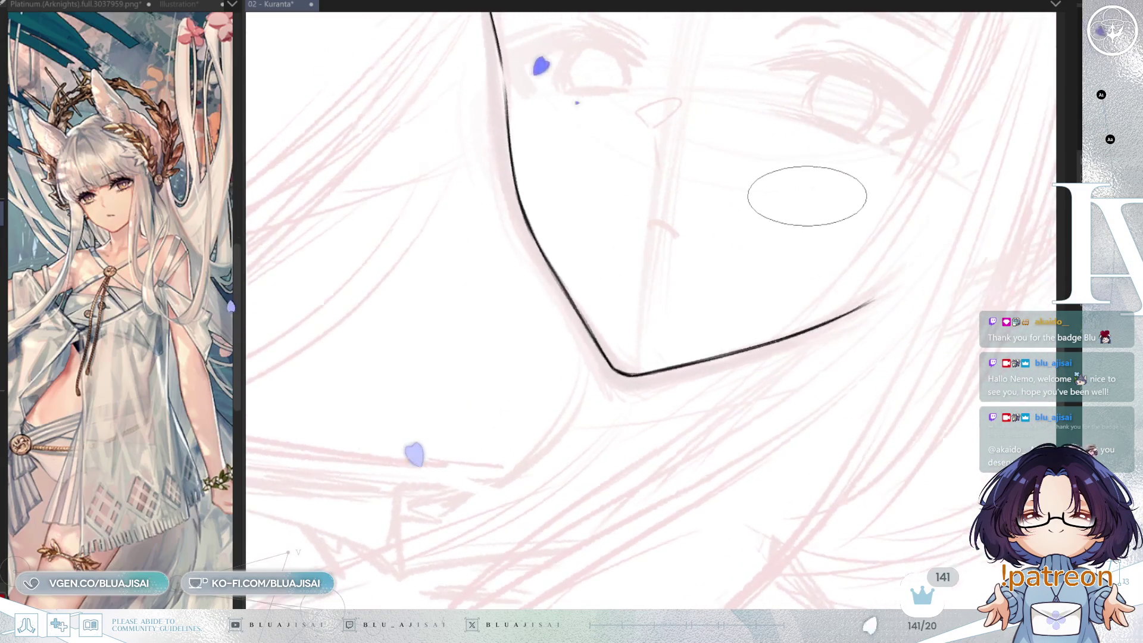
key("asciicircum")
key("asciicircum")
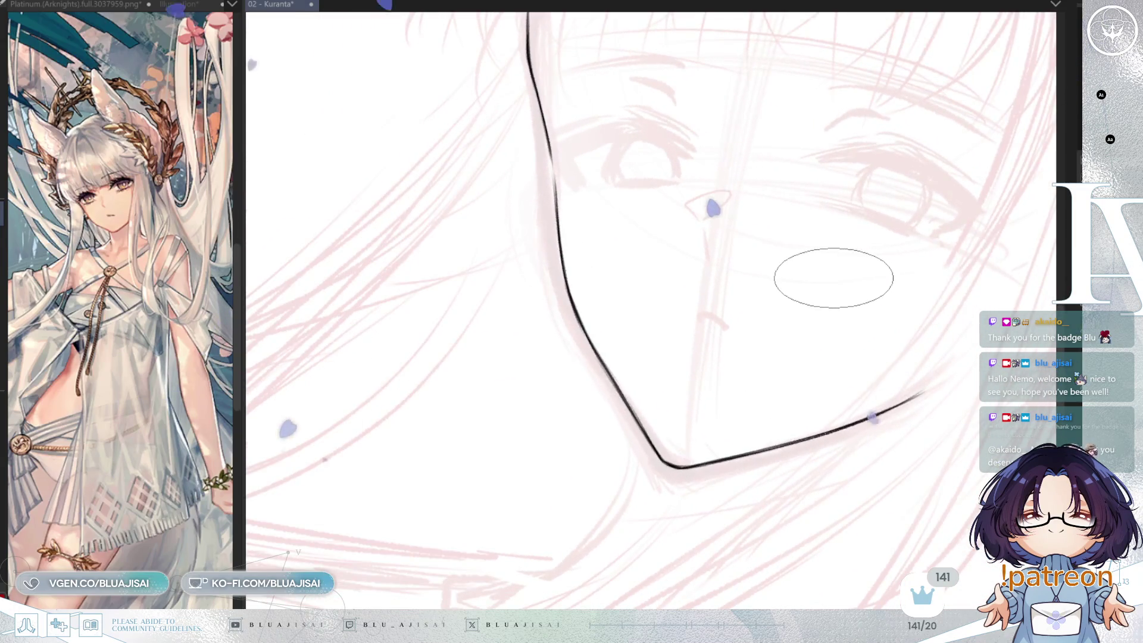
left_click_drag(834, 286, 802, 416)
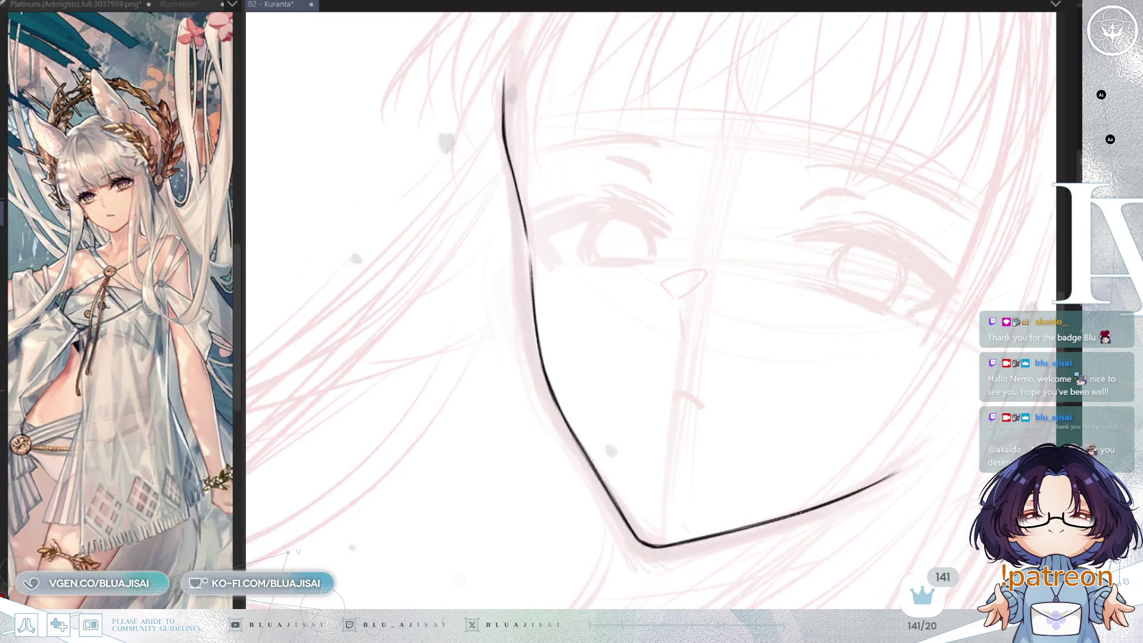
left_click_drag(681, 312, 682, 337)
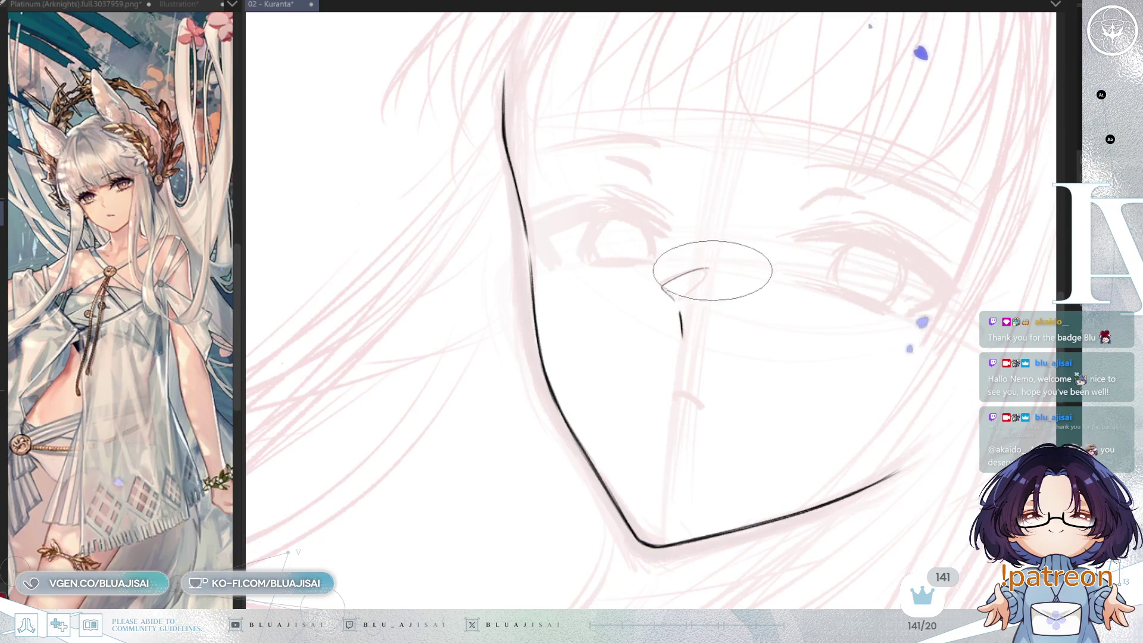
Redraw the nose tip stroke and mirror the view to check symmetry
left_click_drag(673, 299, 697, 271)
key("ctrl+z")
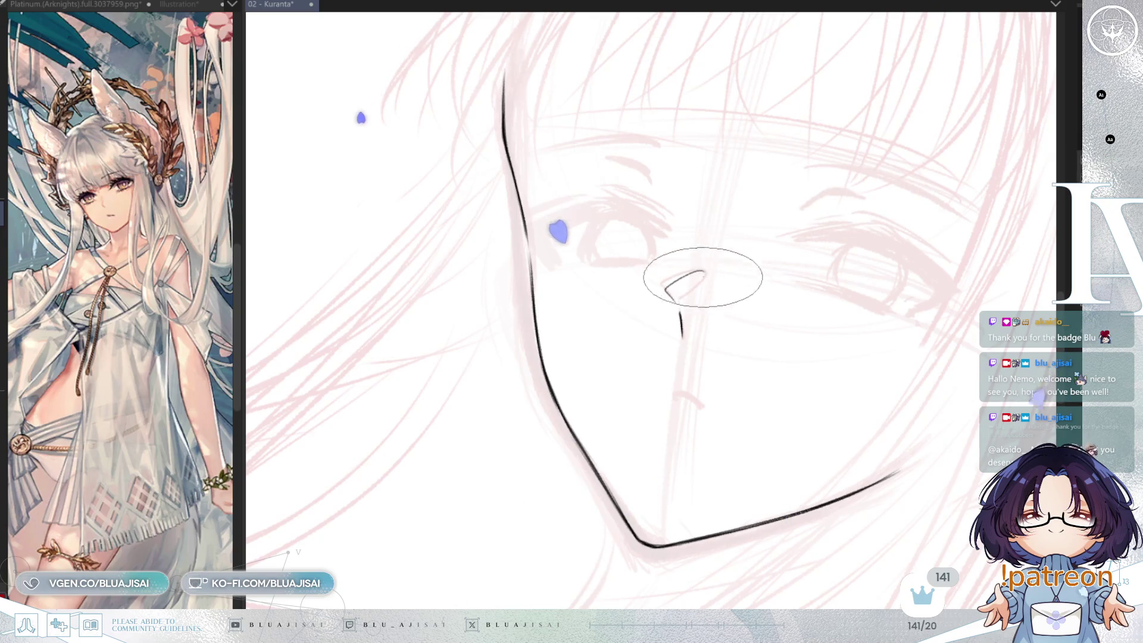
left_click_drag(701, 272, 678, 298)
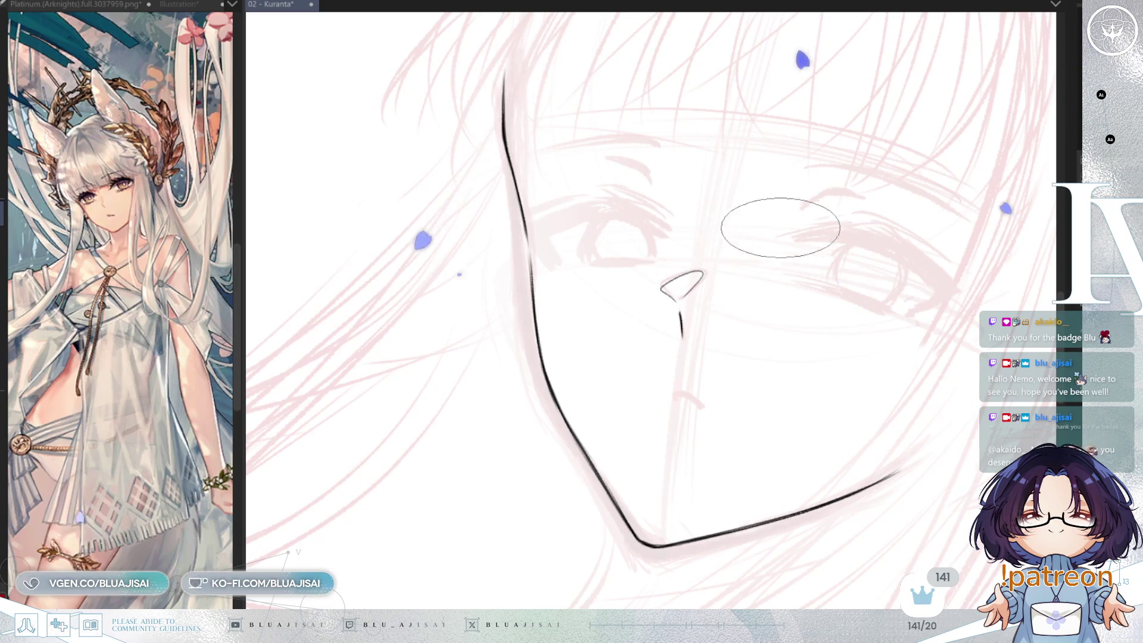
key("h")
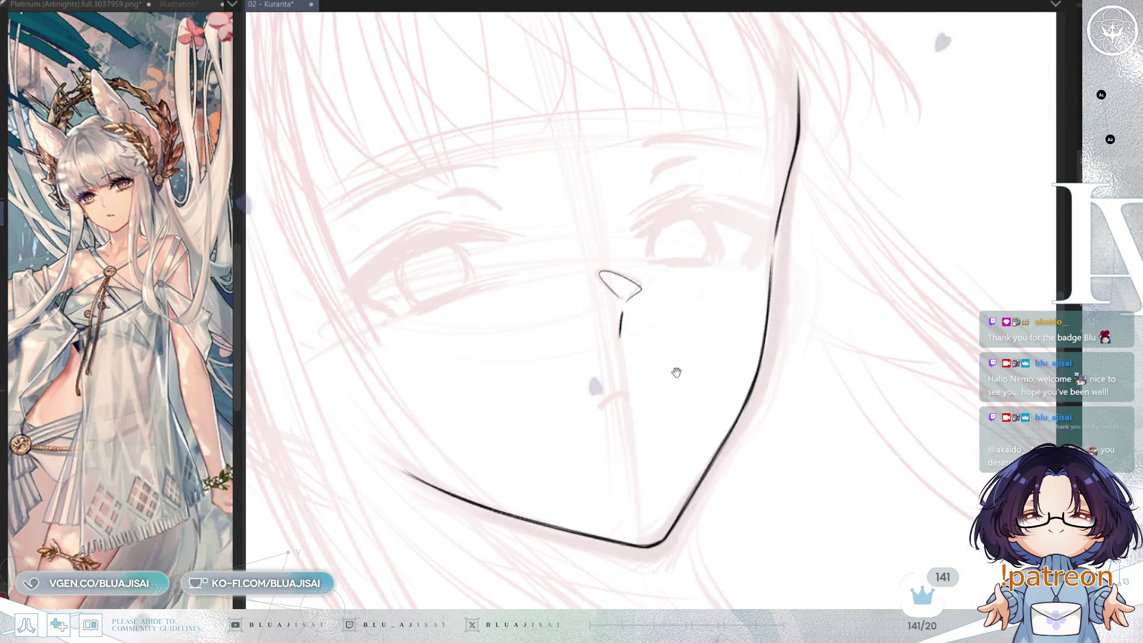
Ink the mouth line below the nose and extend its right end
left_click_drag(709, 350, 739, 335)
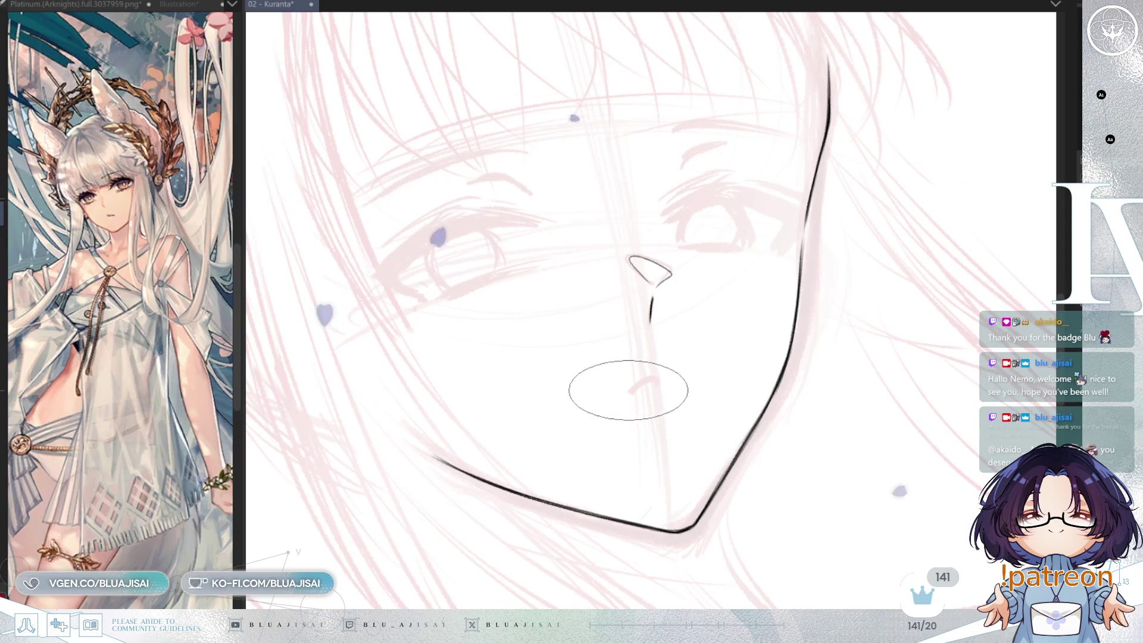
left_click_drag(624, 391, 654, 379)
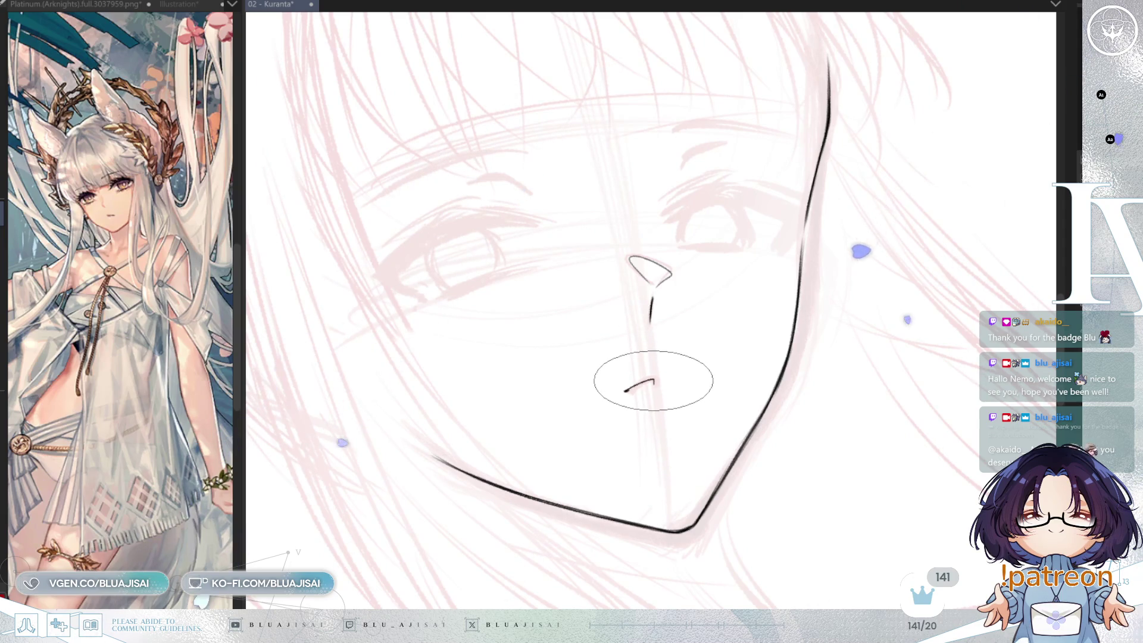
left_click_drag(652, 380, 659, 384)
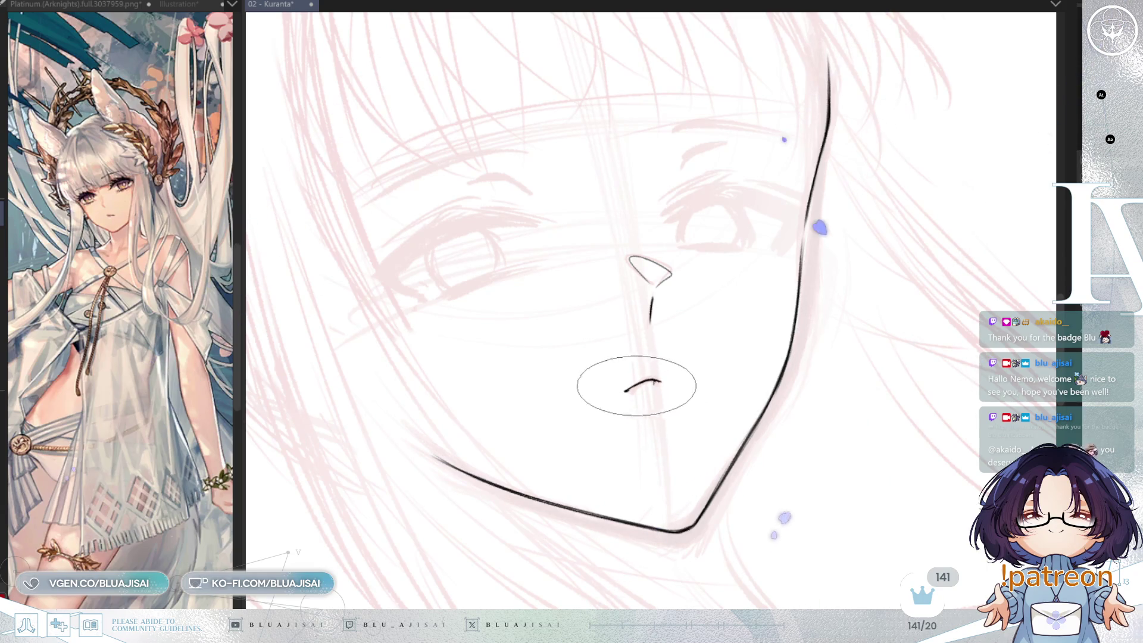
scroll(630, 402, "up", 5)
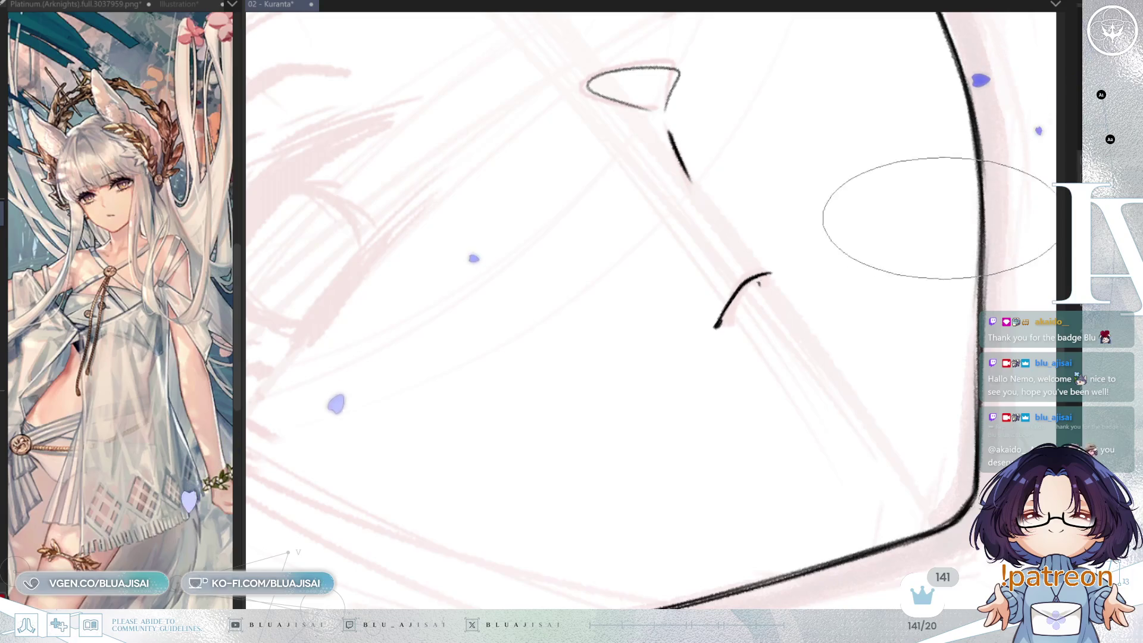
left_click_drag(944, 211, 926, 236)
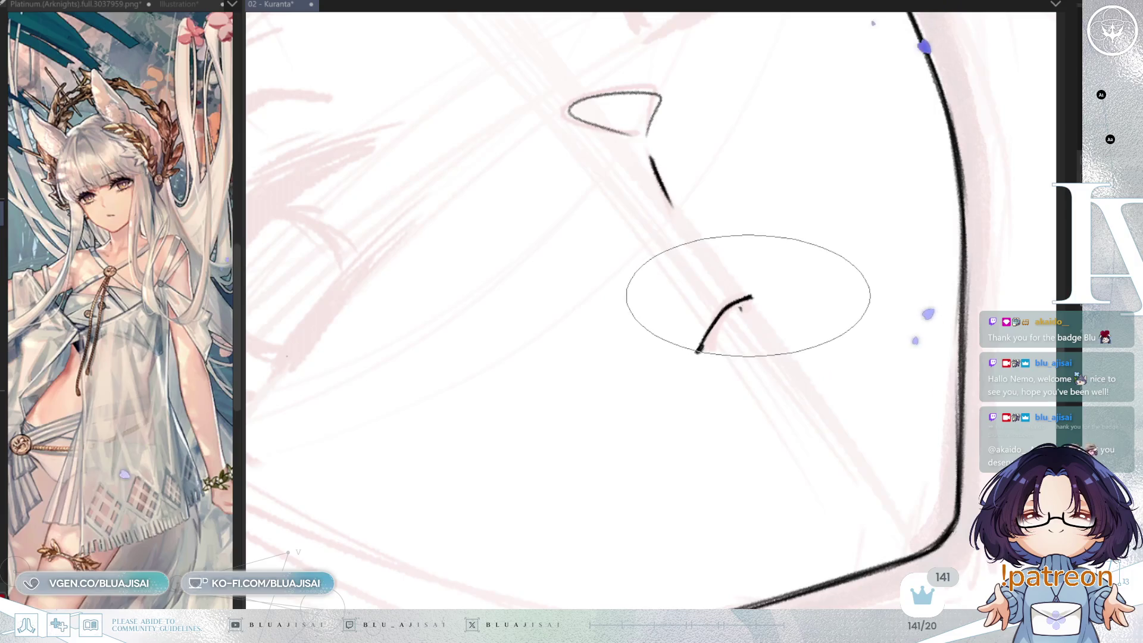
mouse_move(658, 350)
left_mouse_down()
mouse_move(750, 311)
mouse_move(801, 309)
mouse_move(744, 319)
left_mouse_up()
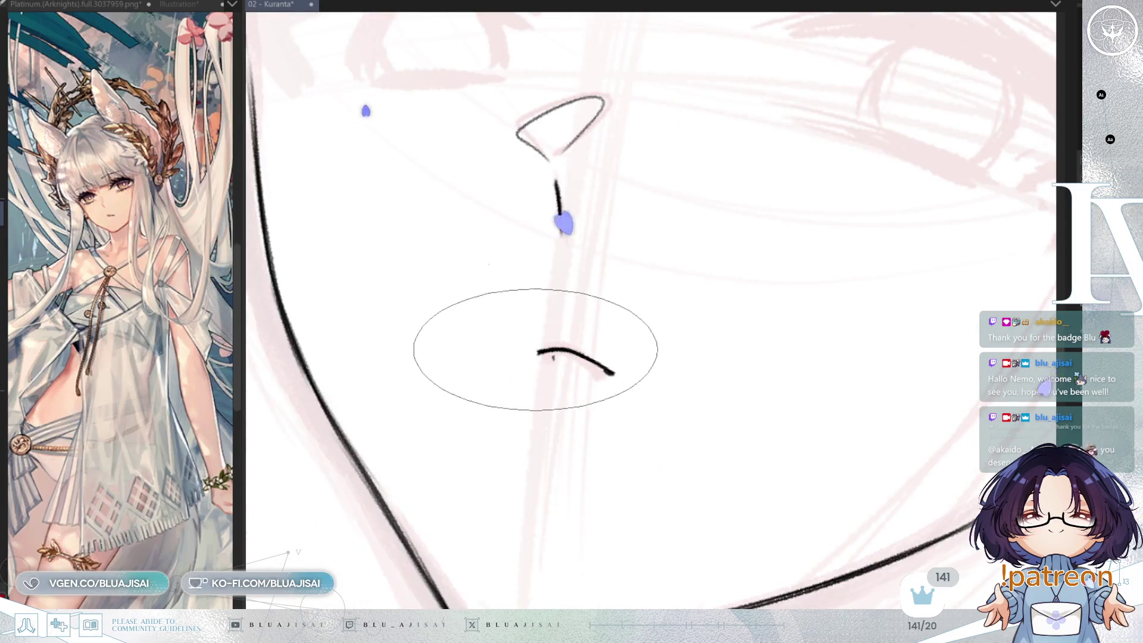
mouse_move(540, 351)
left_mouse_down()
mouse_move(668, 357)
mouse_move(639, 371)
mouse_move(766, 365)
mouse_move(712, 357)
mouse_move(744, 373)
left_mouse_up()
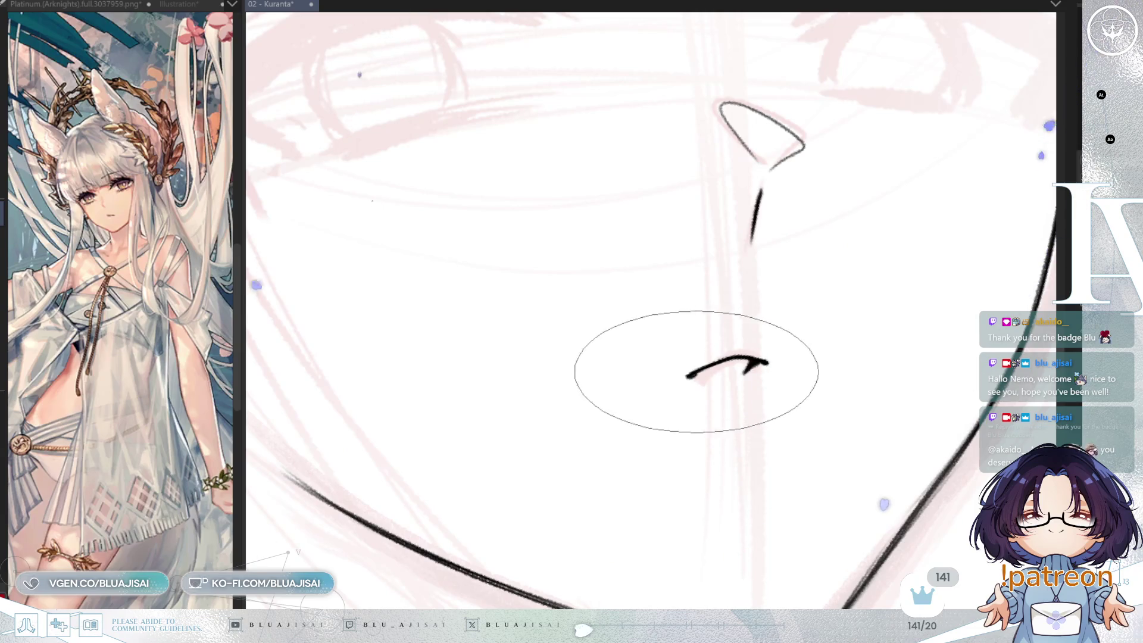
left_click_drag(855, 294, 899, 275)
scroll(899, 275, "up", 3)
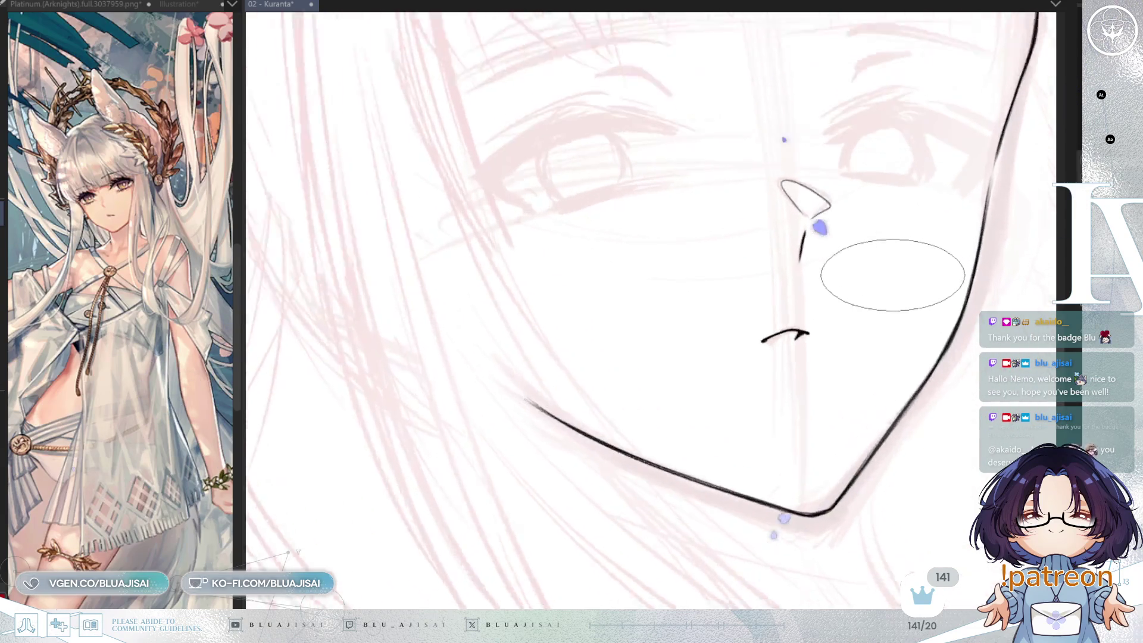
left_click_drag(801, 323, 669, 298)
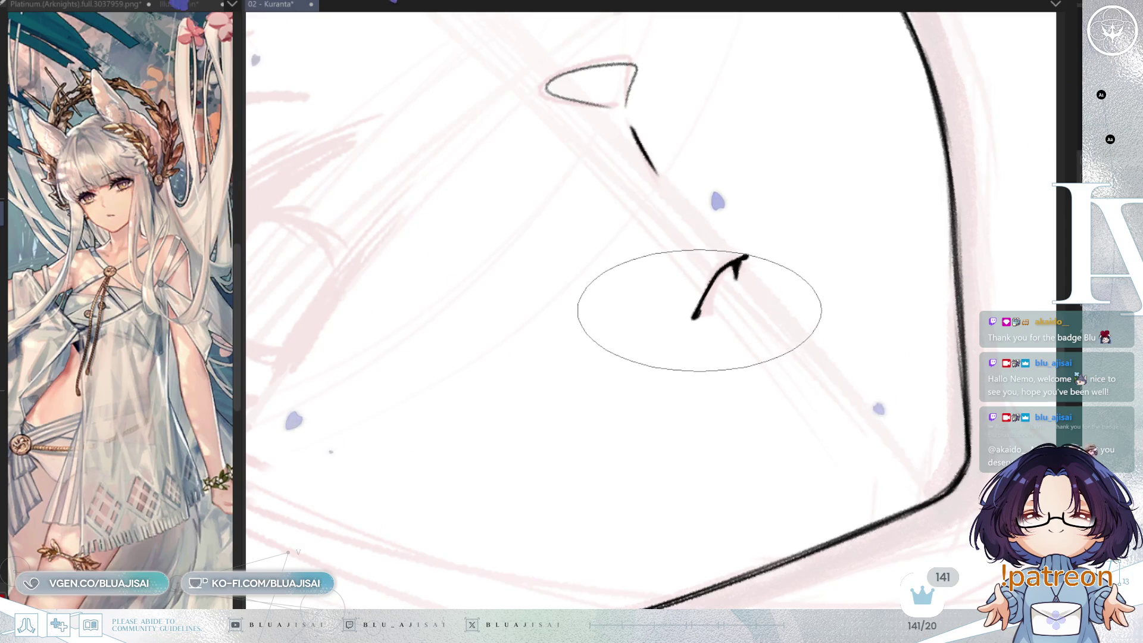
Add a small hook to the mouth line, then zoom out to see the whole face
left_click_drag(697, 310, 716, 302)
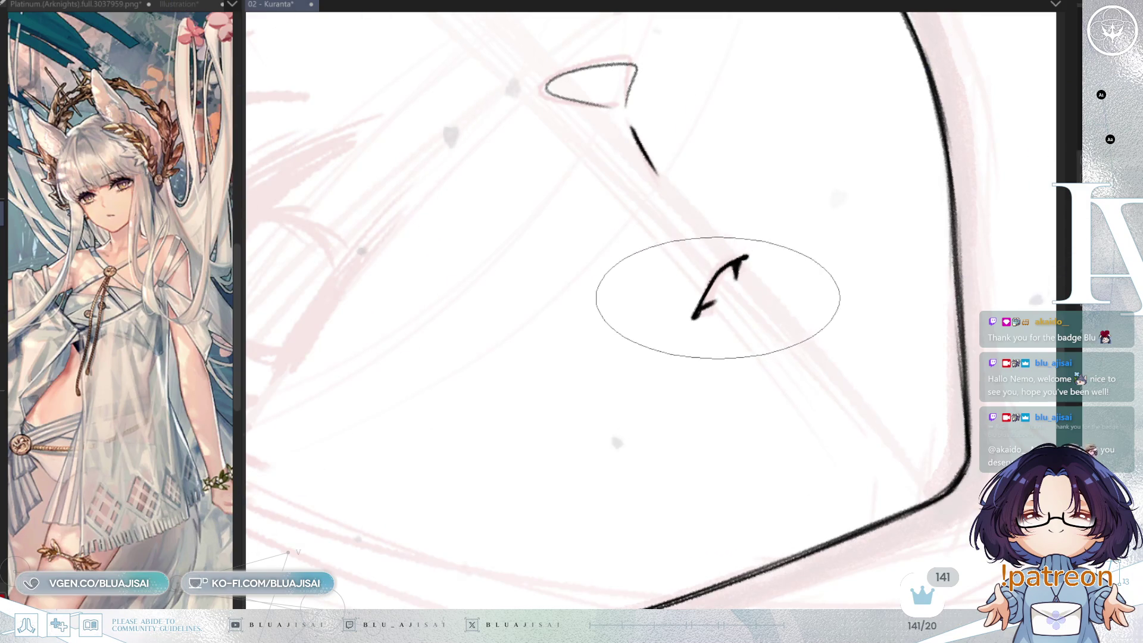
key("asciicircum")
key("asciicircum")
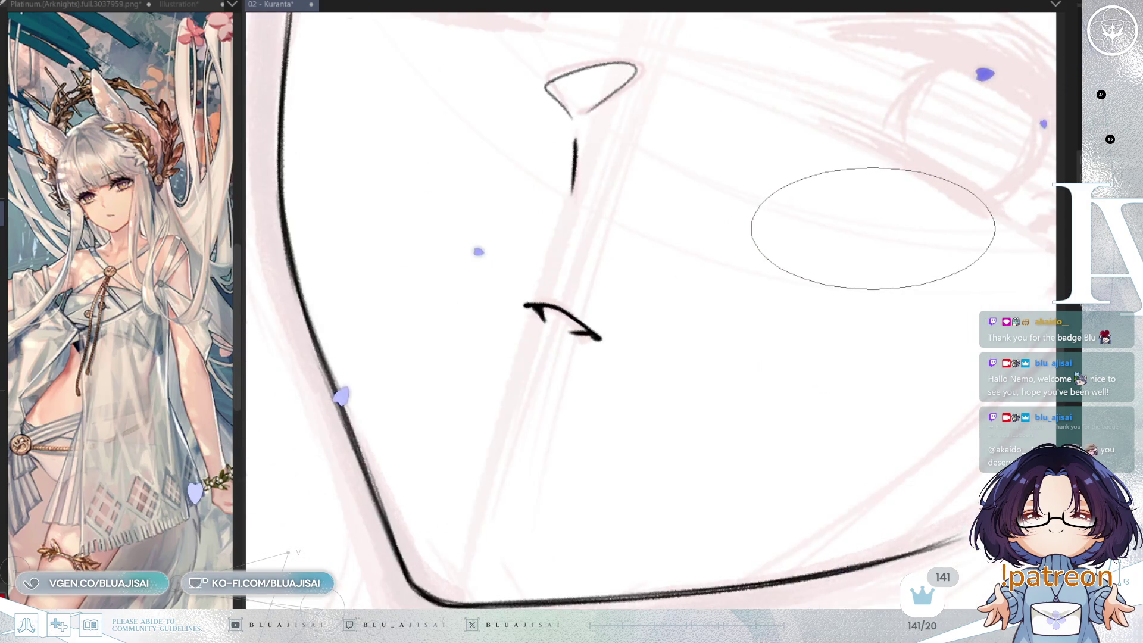
key("minus")
key("minus")
key("ctrl+minus")
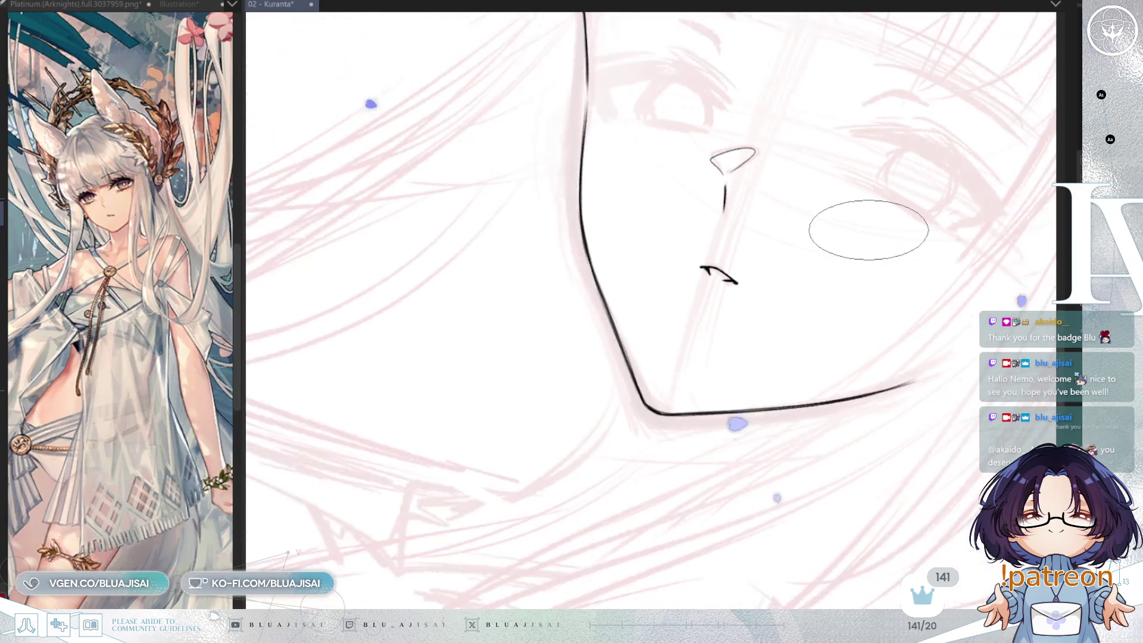
key("ctrl+minus")
key("minus")
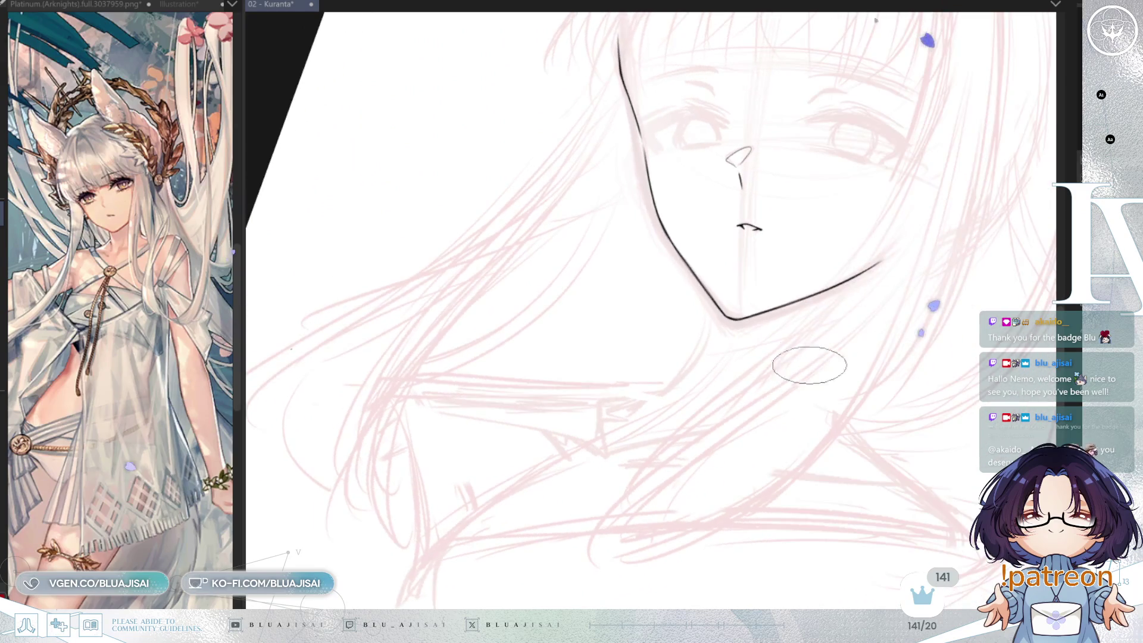
key("minus")
left_click_drag(915, 260, 874, 326)
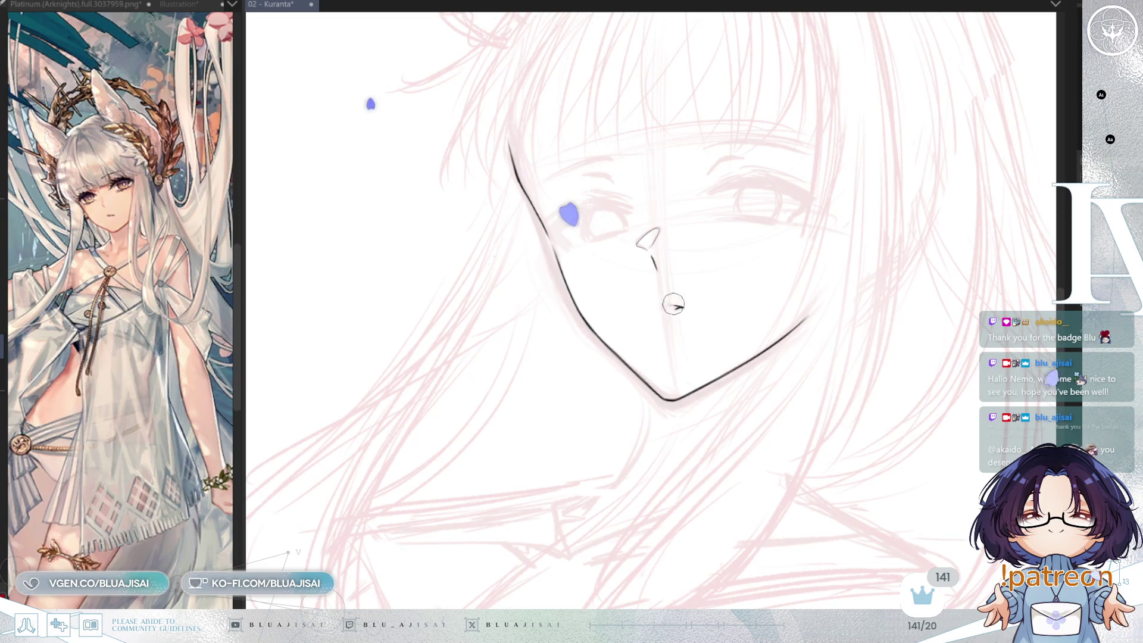
Draw a new curved mouth line, checking it in the mirrored view
key("h")
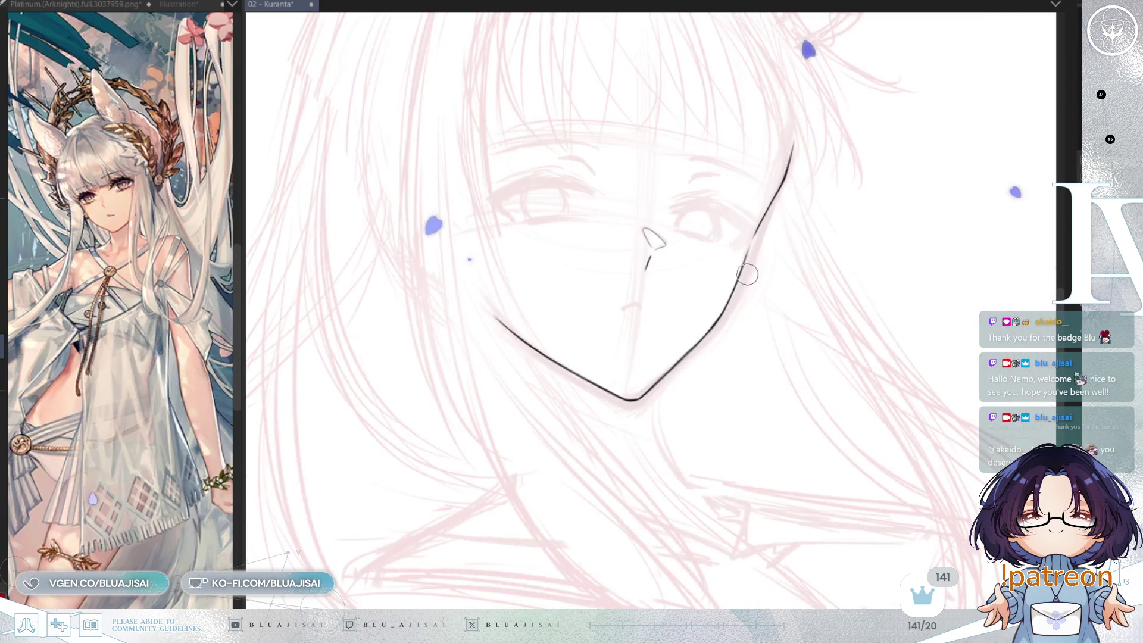
key("ctrl+plus")
left_click_drag(619, 314, 647, 307)
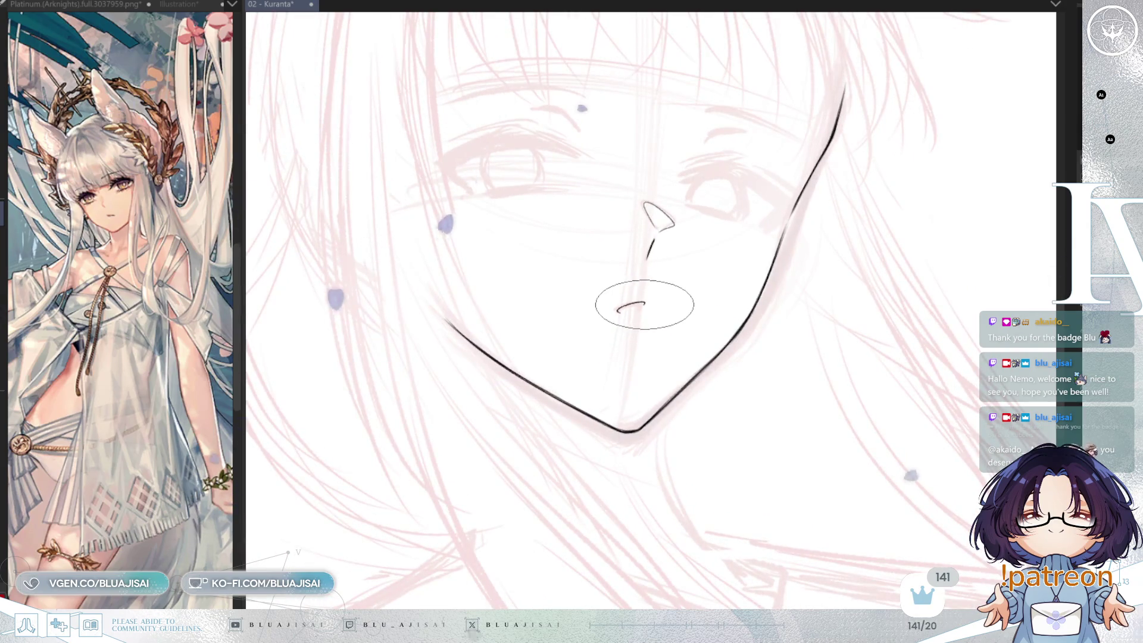
key("h")
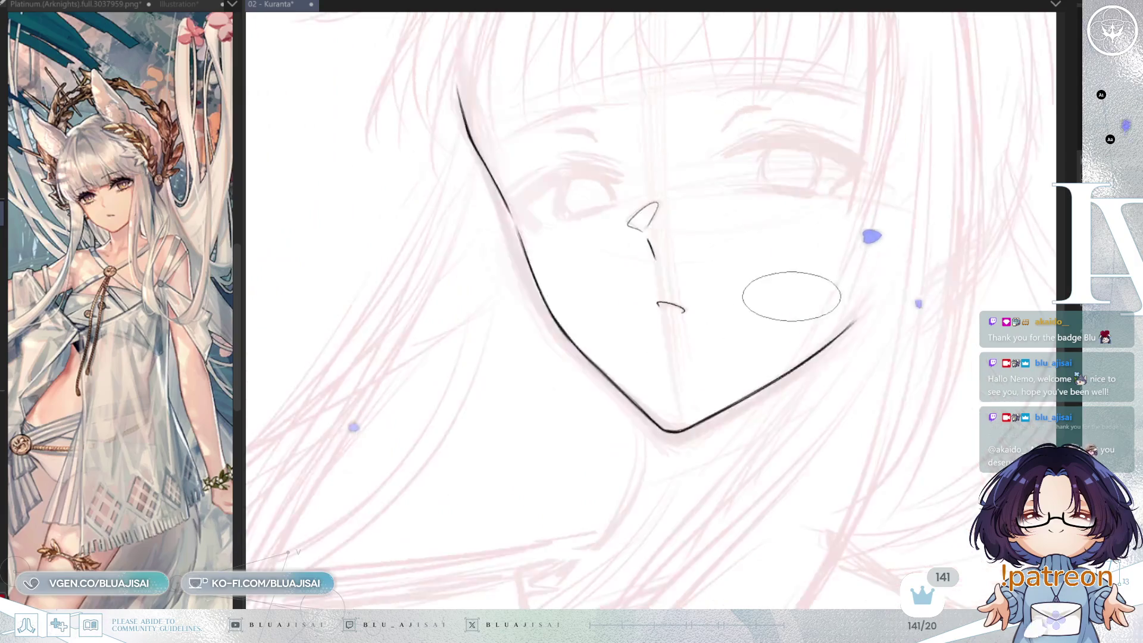
left_click_drag(820, 263, 757, 343)
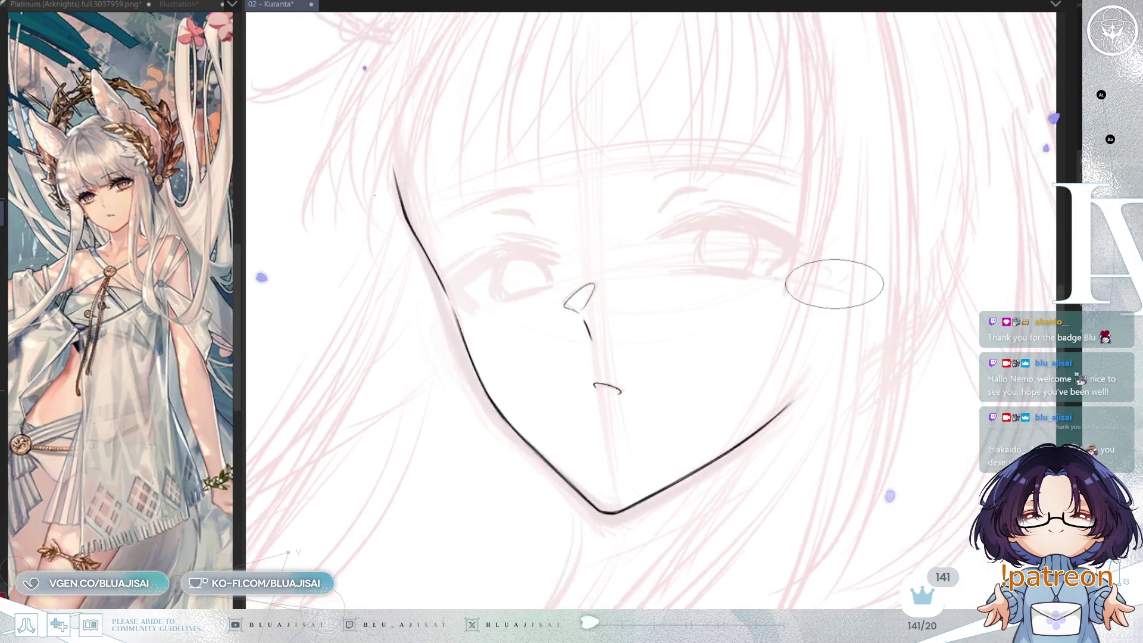
mouse_move(824, 326)
left_mouse_down()
mouse_move(847, 290)
mouse_move(836, 306)
left_mouse_up()
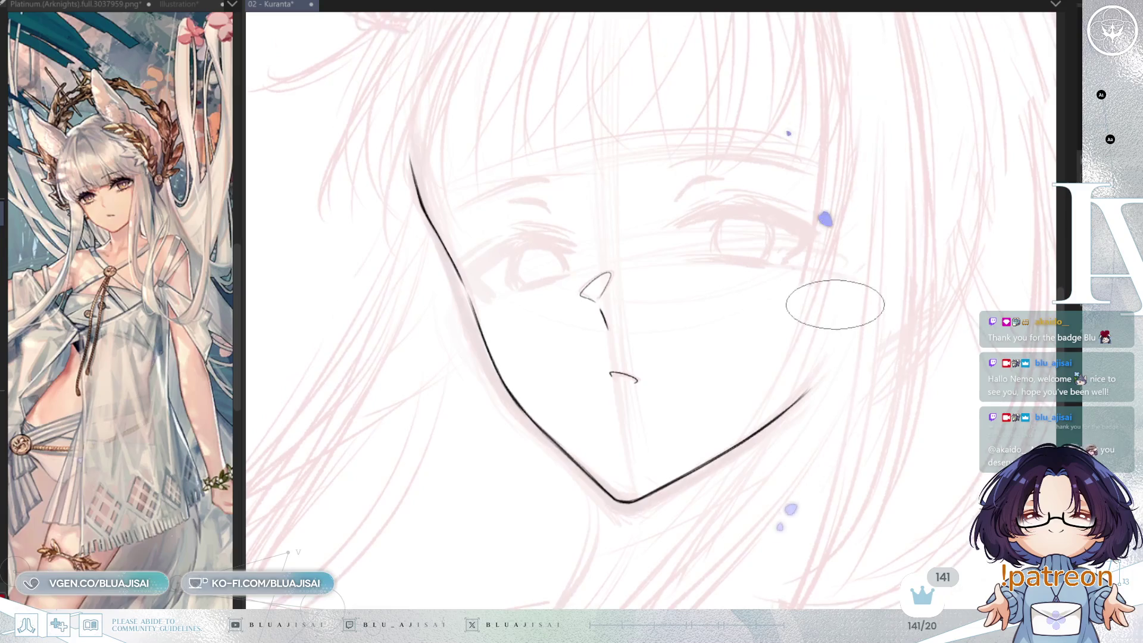
scroll(574, 150, "down", 3)
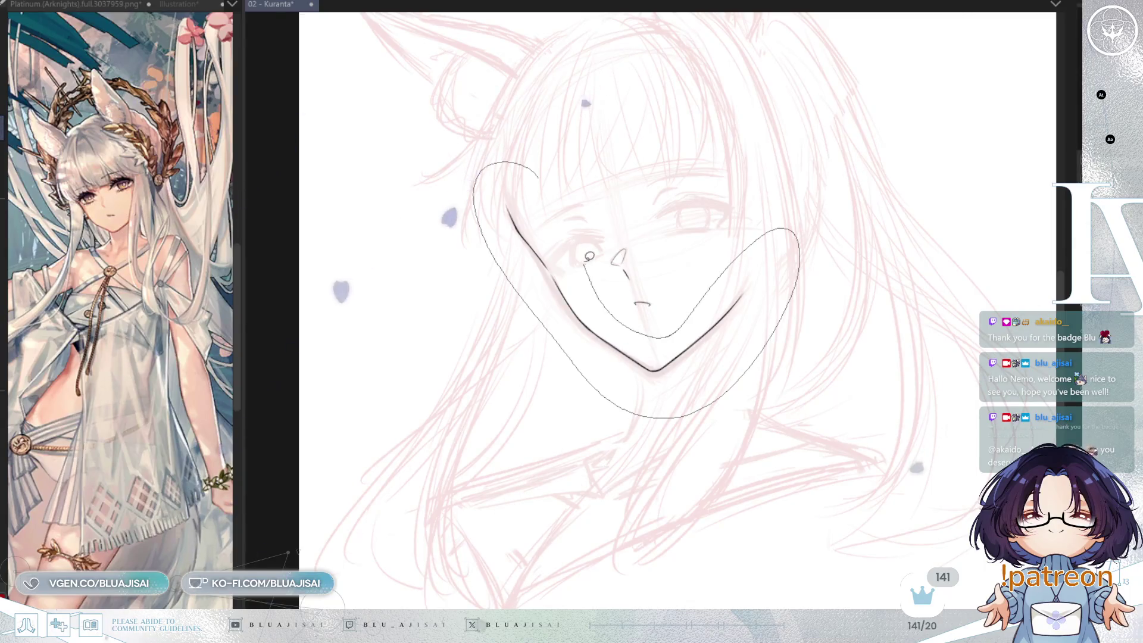
Squash and skew the lassoed jaw line slightly upward, then commit and deselect
key("h")
key("ctrl+t")
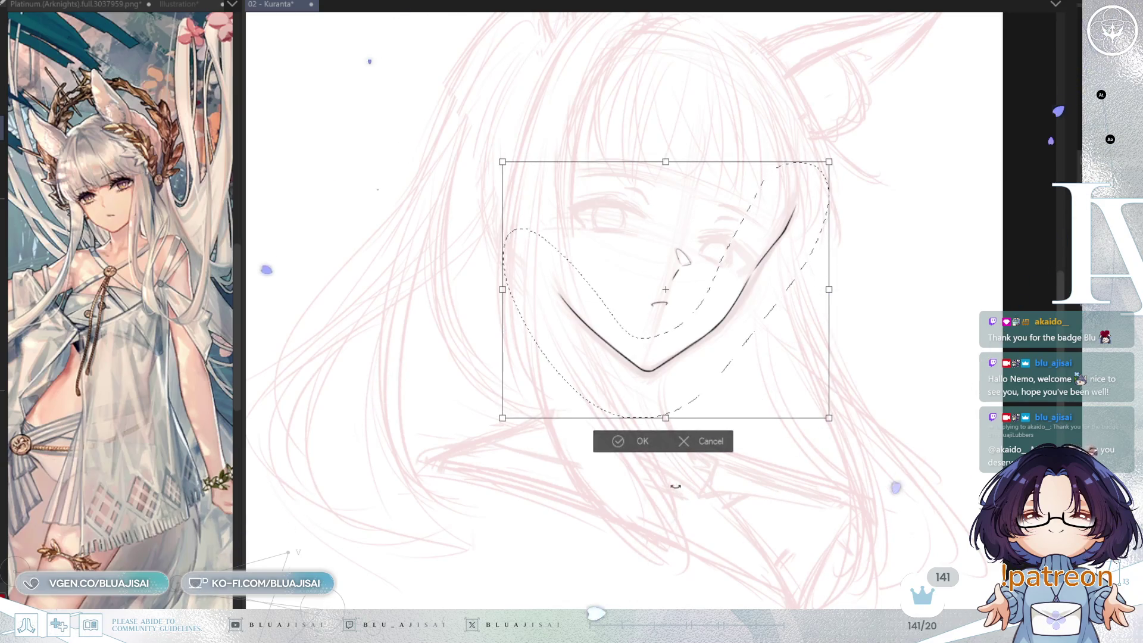
left_click_drag(666, 419, 666, 417)
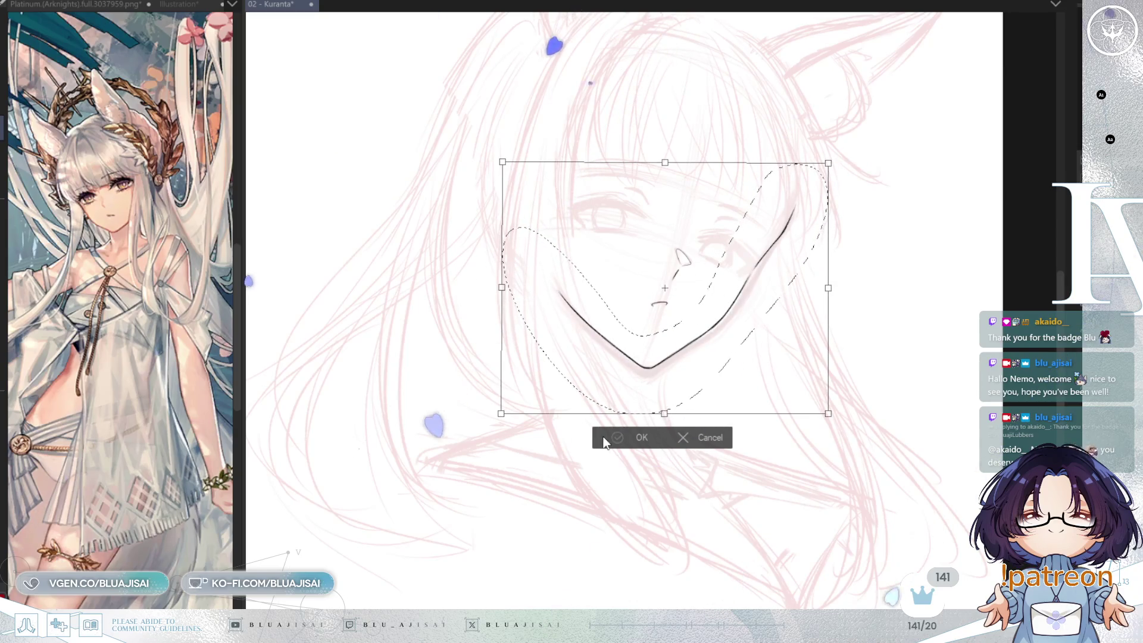
key("Return")
key("ctrl+d")
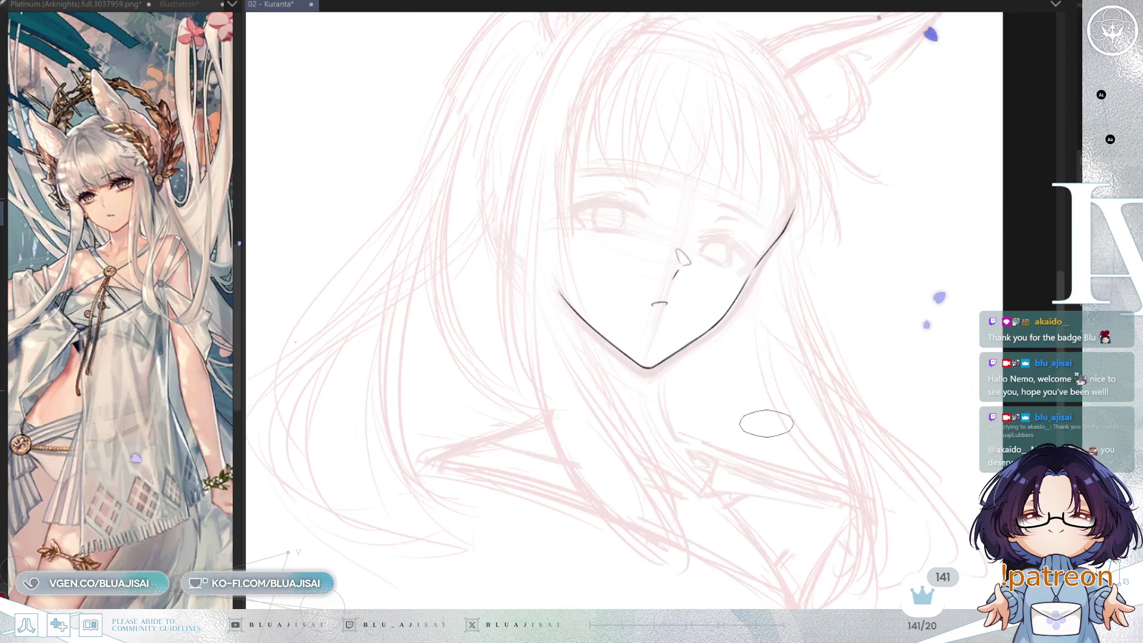
Ink the neck line curving down from under the chin, redrawing it once
scroll(766, 424, "up", 2)
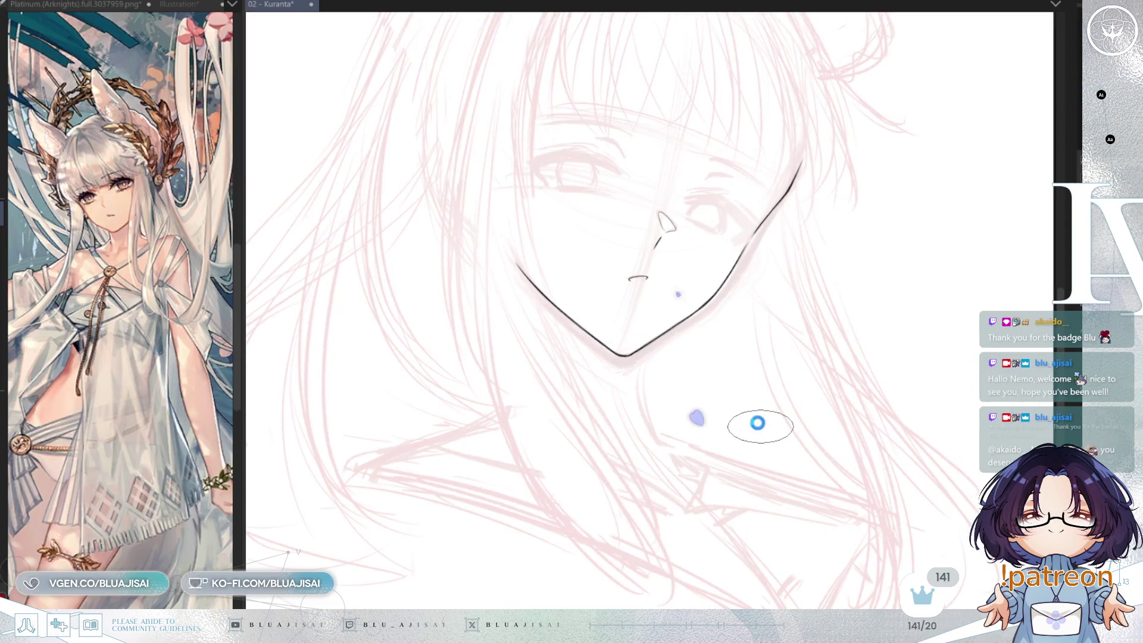
scroll(759, 424, "up", 3)
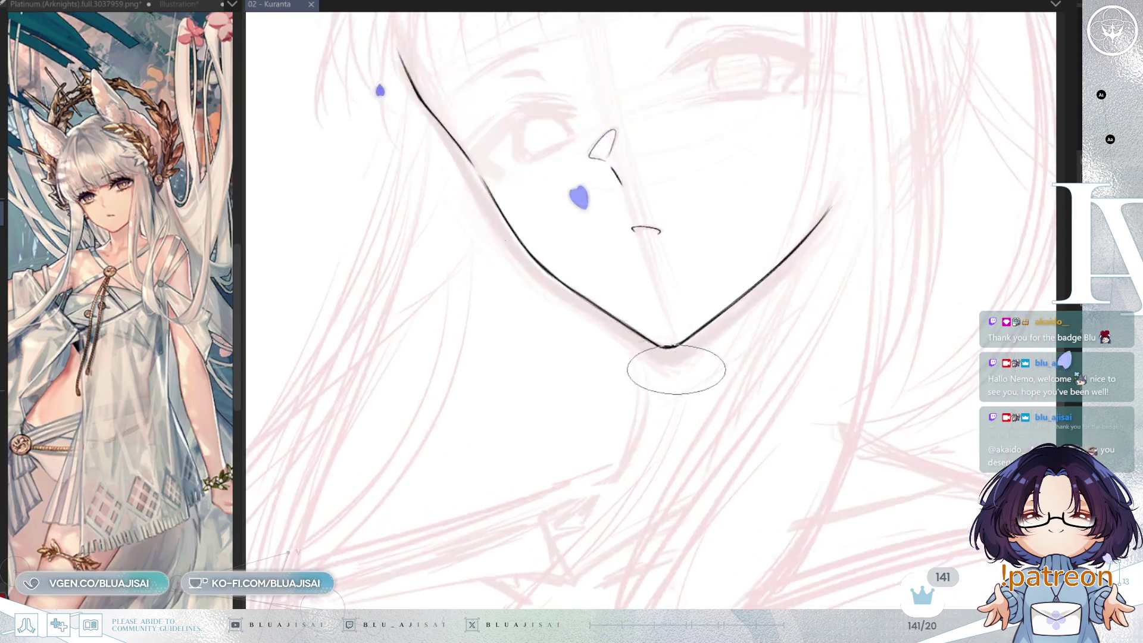
left_click_drag(631, 352, 616, 503)
key("minus")
key("ctrl+z")
left_click_drag(661, 337, 679, 468)
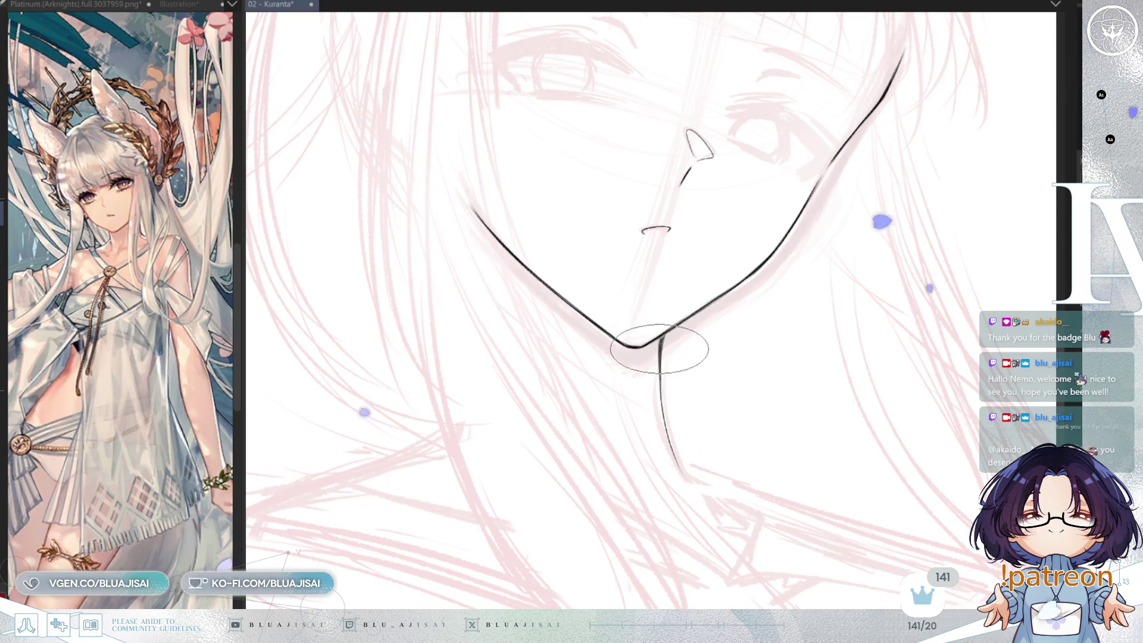
scroll(659, 348, "up", 2)
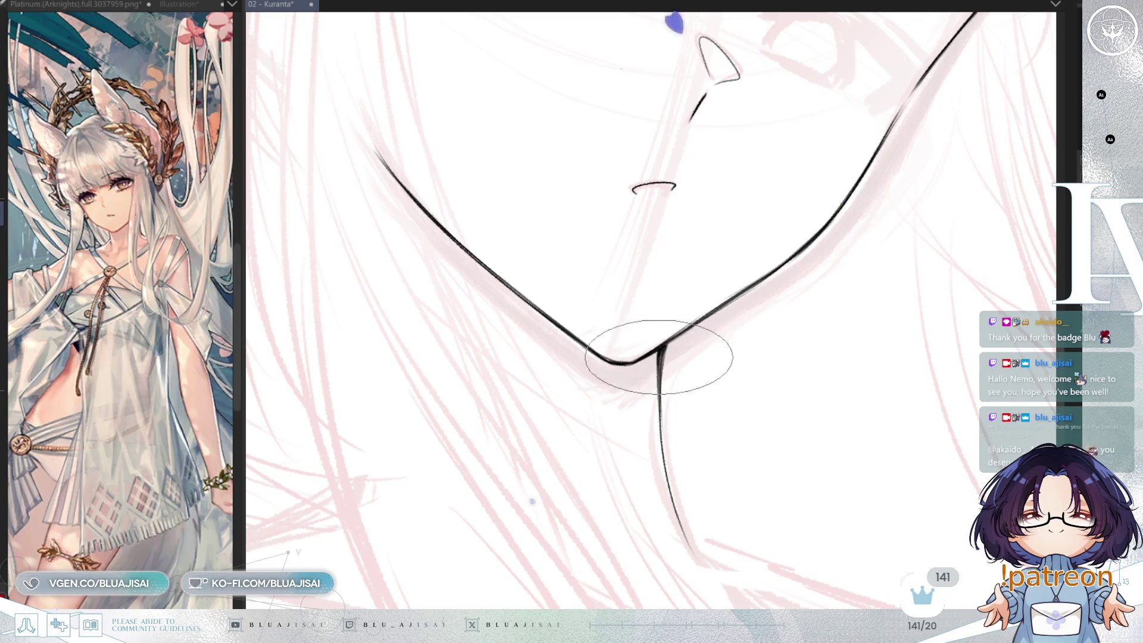
key("asciicircum")
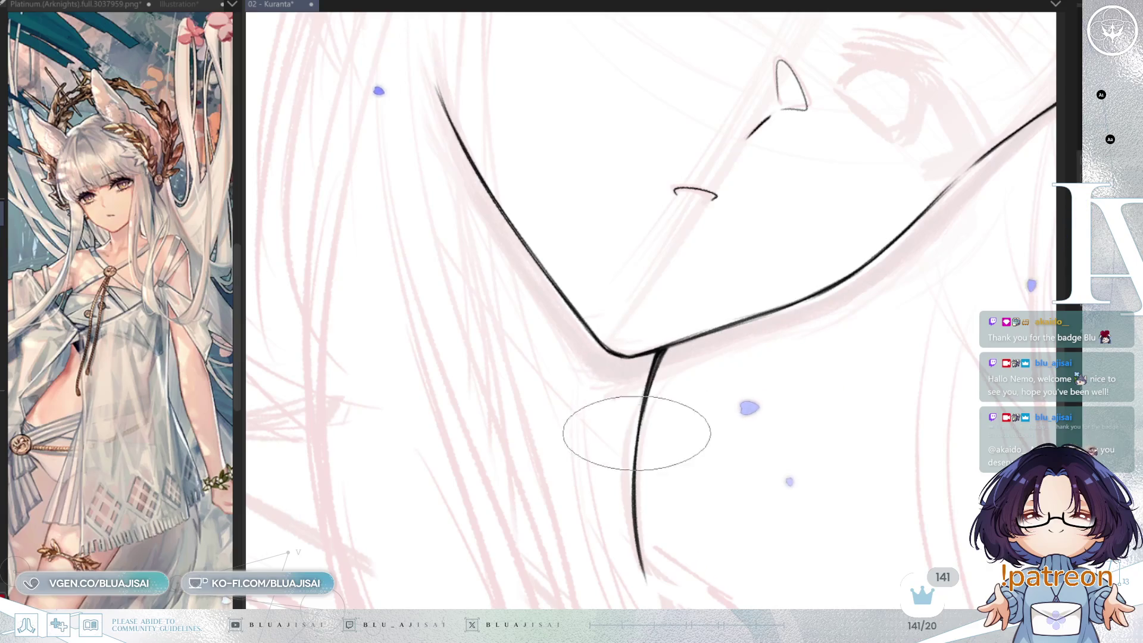
scroll(642, 408, "down", 4)
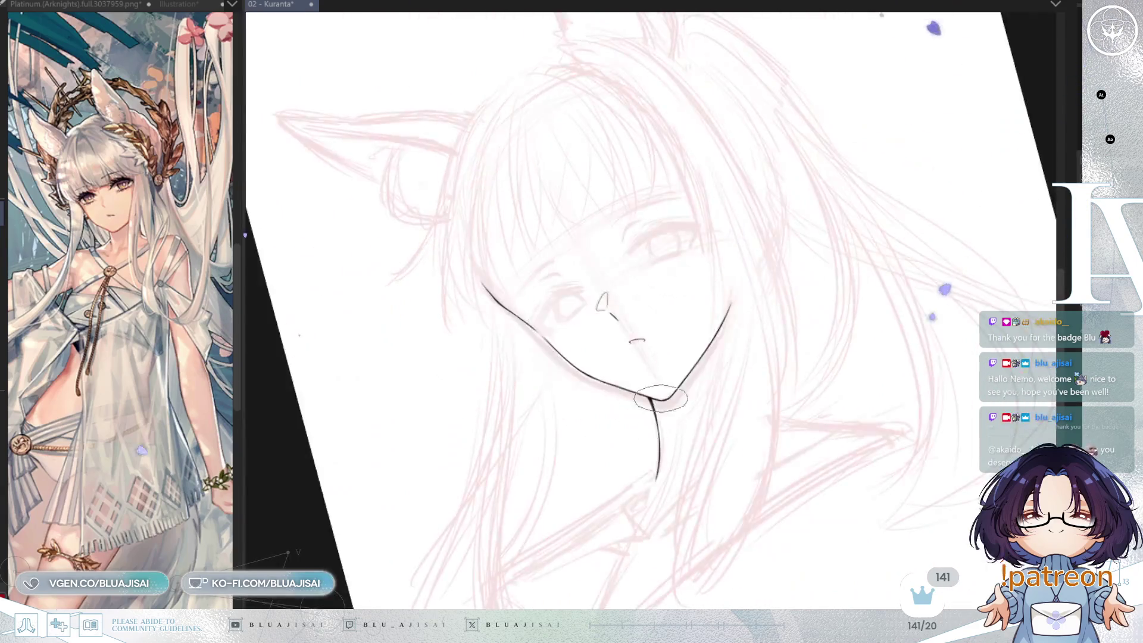
Widen the reference pane, zoom the reference onto the character's face, then narrow the pane again
left_click_drag(654, 408, 728, 322)
scroll(824, 330, "down", 3)
scroll(837, 306, "left", 2)
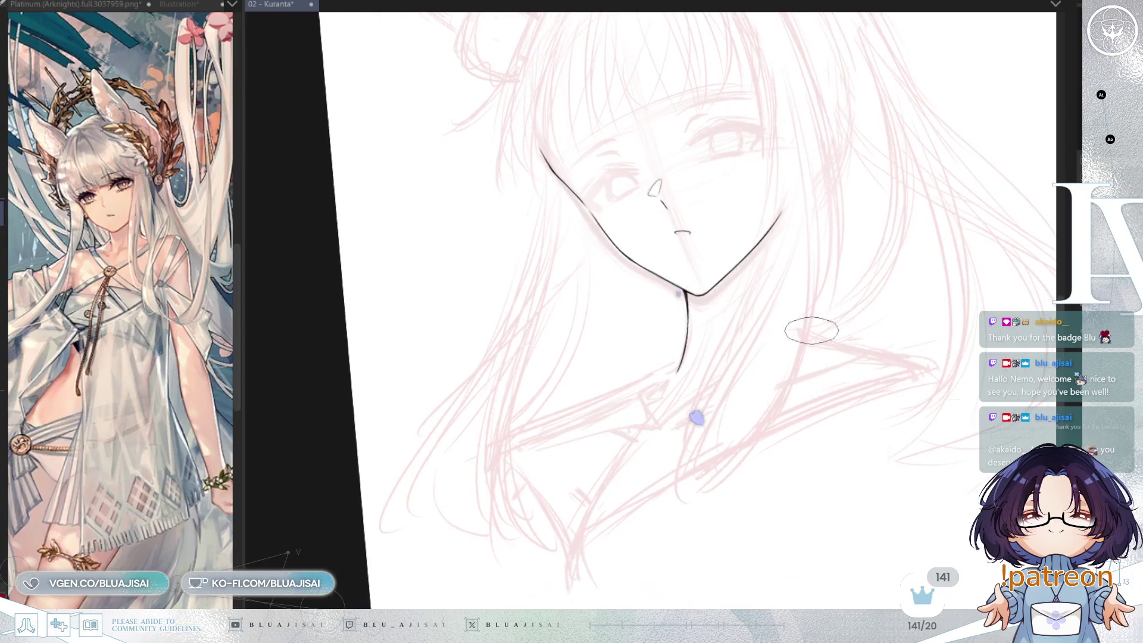
left_click_drag(241, 215, 499, 213)
scroll(345, 242, "down", 10)
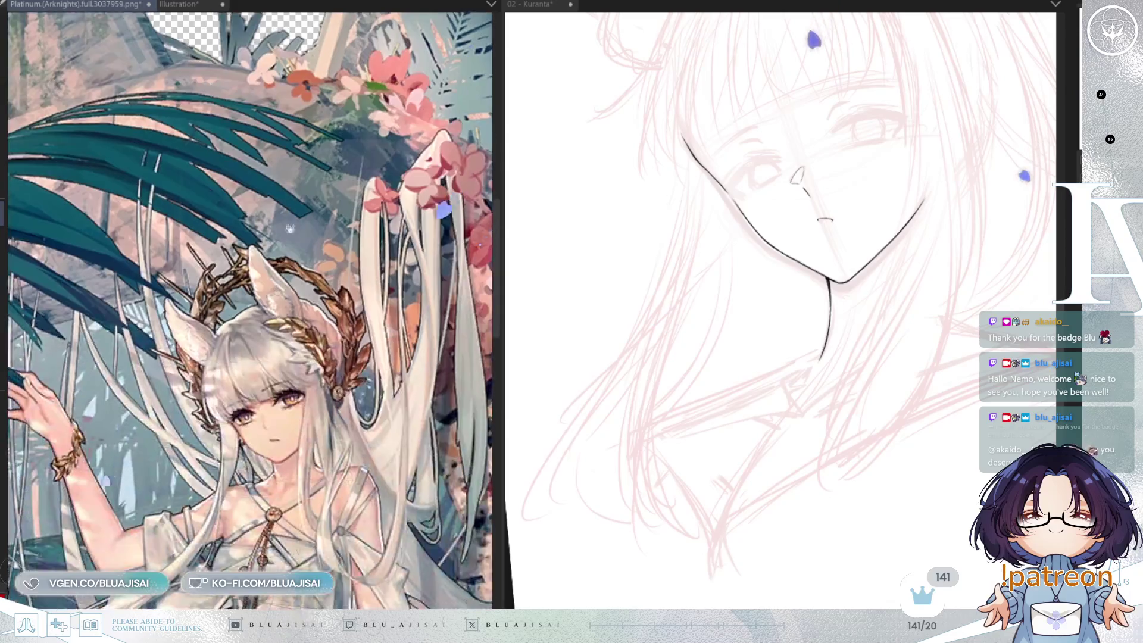
scroll(345, 241, "up", 3)
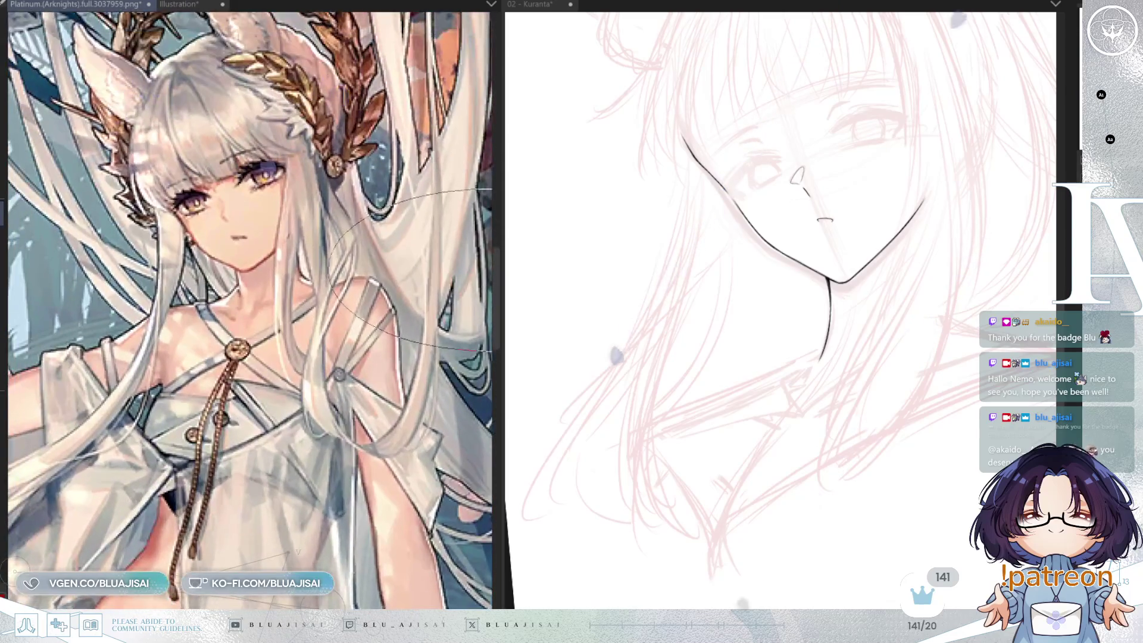
left_click_drag(500, 458, 346, 459)
scroll(842, 446, "up", 2)
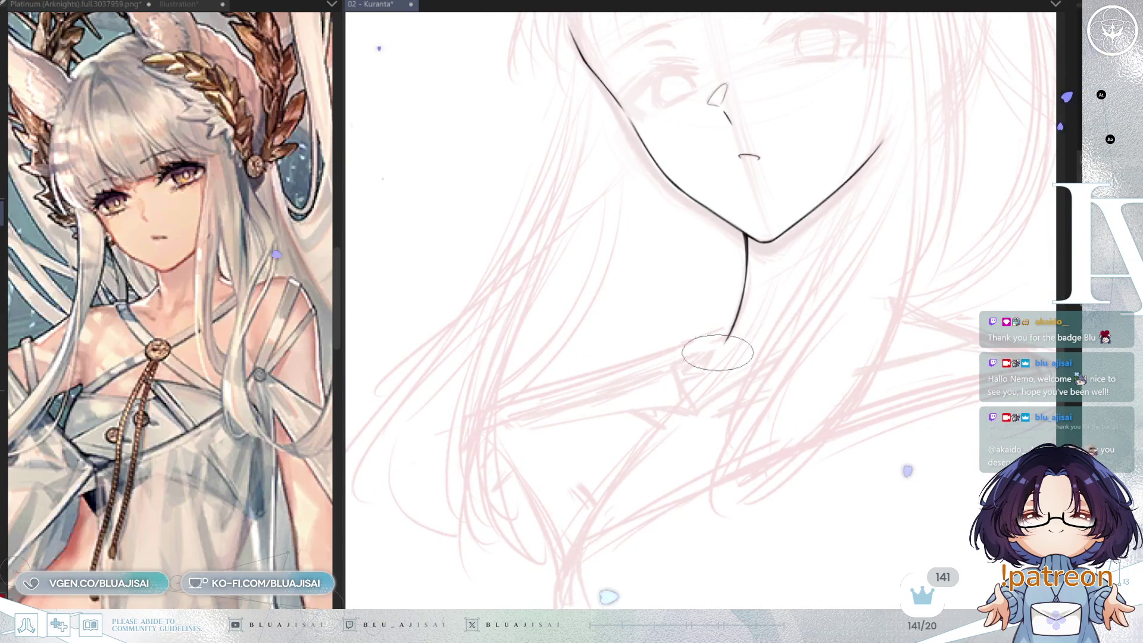
Redraw the neck line down-left from the chin and extend it toward the collarbone
key("minus")
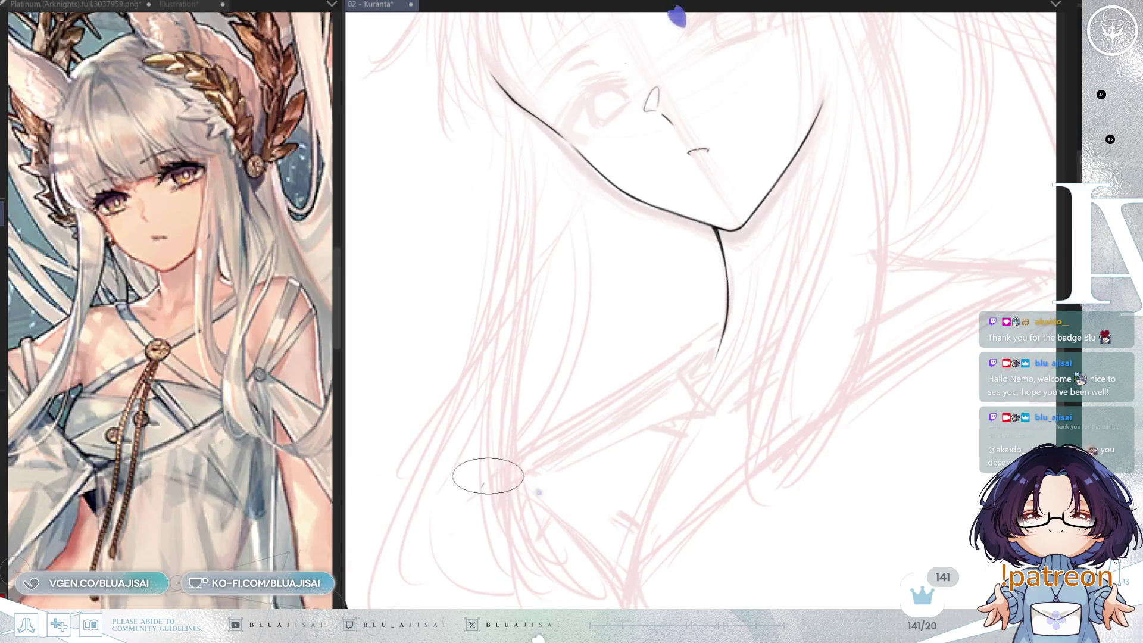
left_click_drag(727, 315, 582, 421)
key("ctrl+z")
left_click_drag(727, 319, 568, 427)
mouse_move(488, 484)
left_mouse_down()
mouse_move(506, 459)
mouse_move(571, 440)
left_mouse_up()
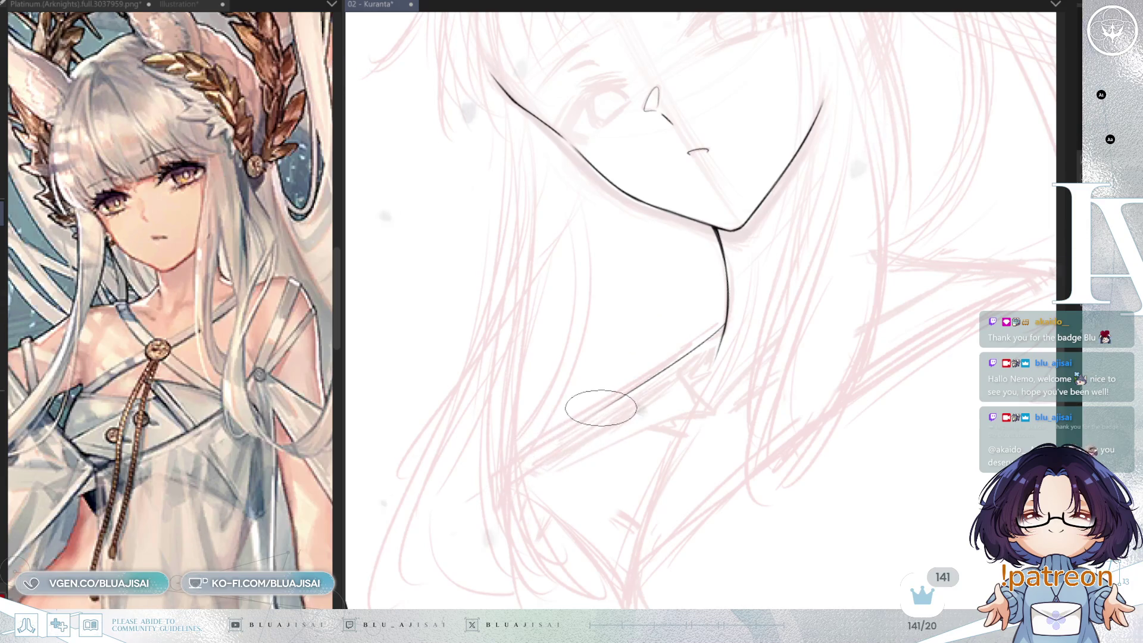
left_click_drag(485, 474, 554, 445)
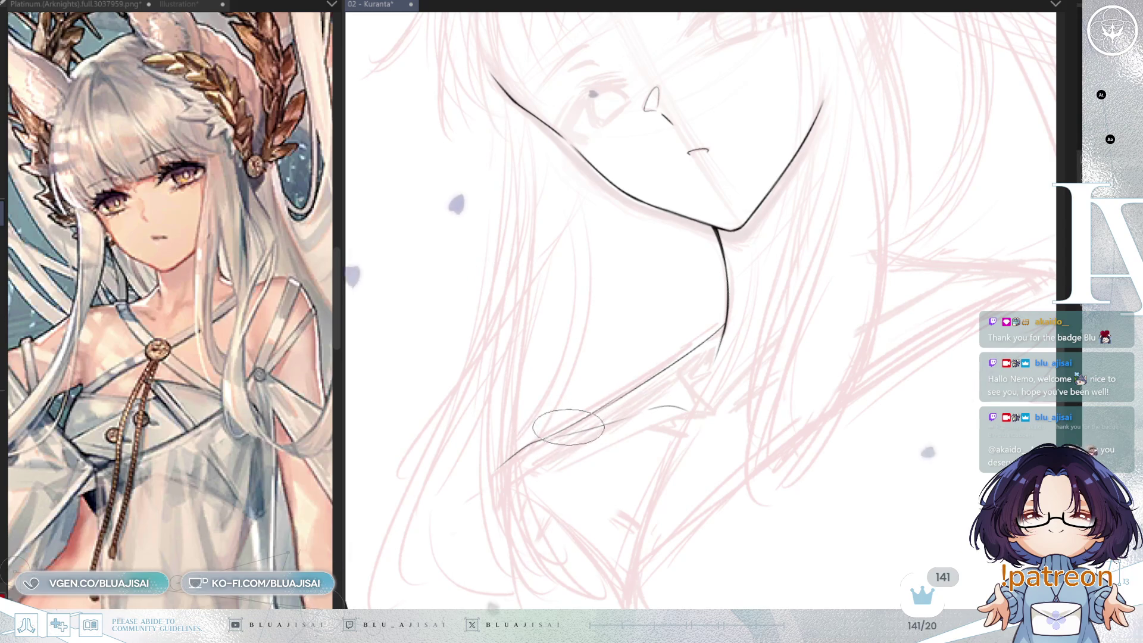
left_click_drag(587, 408, 539, 444)
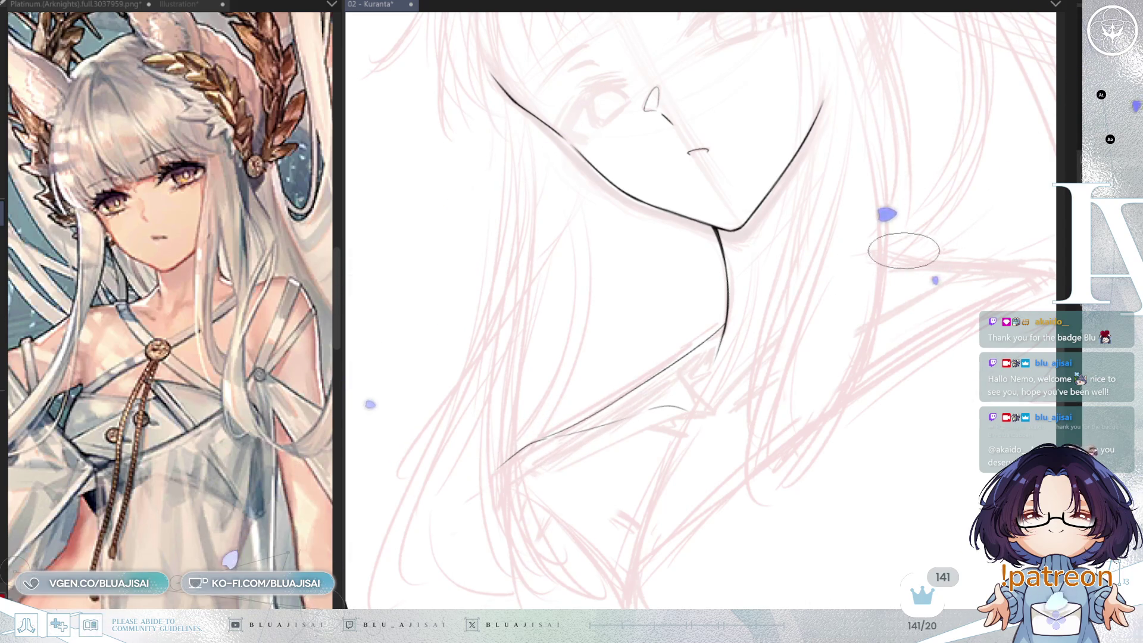
Undo the too-short lower neck line and redraw it longer
key("h")
key("Delete")
key("Delete")
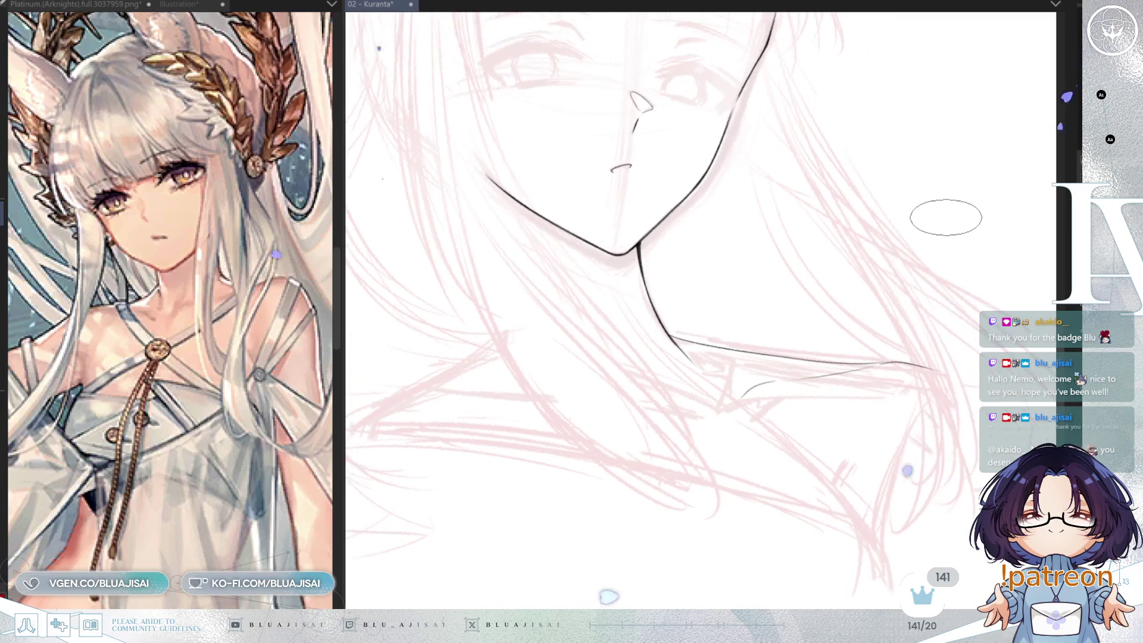
left_click_drag(617, 405, 790, 352)
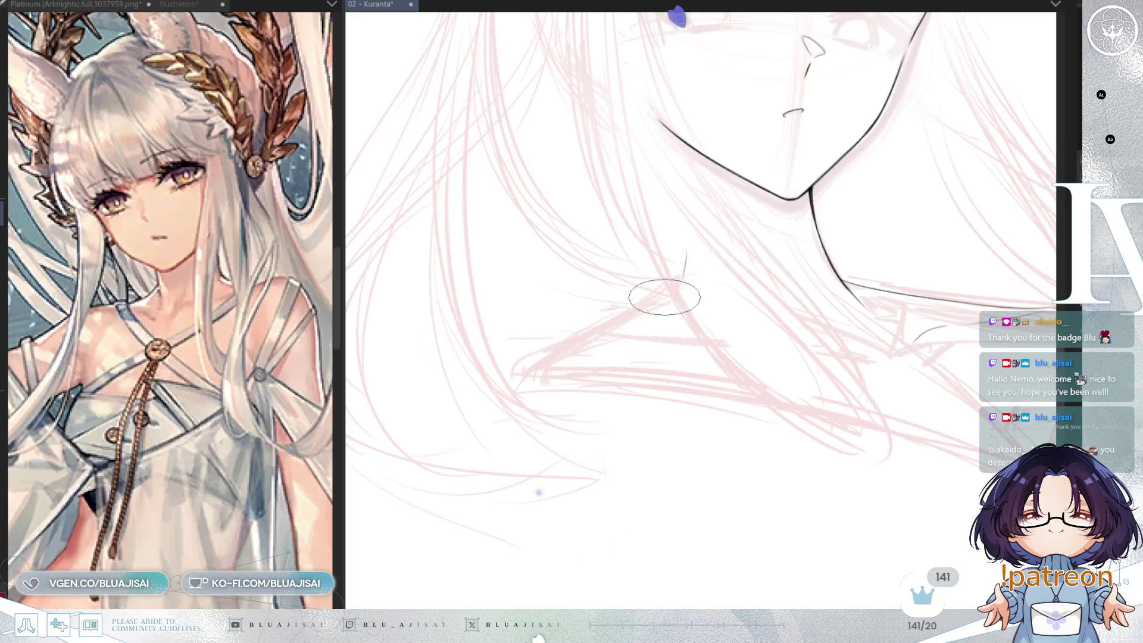
key("Delete")
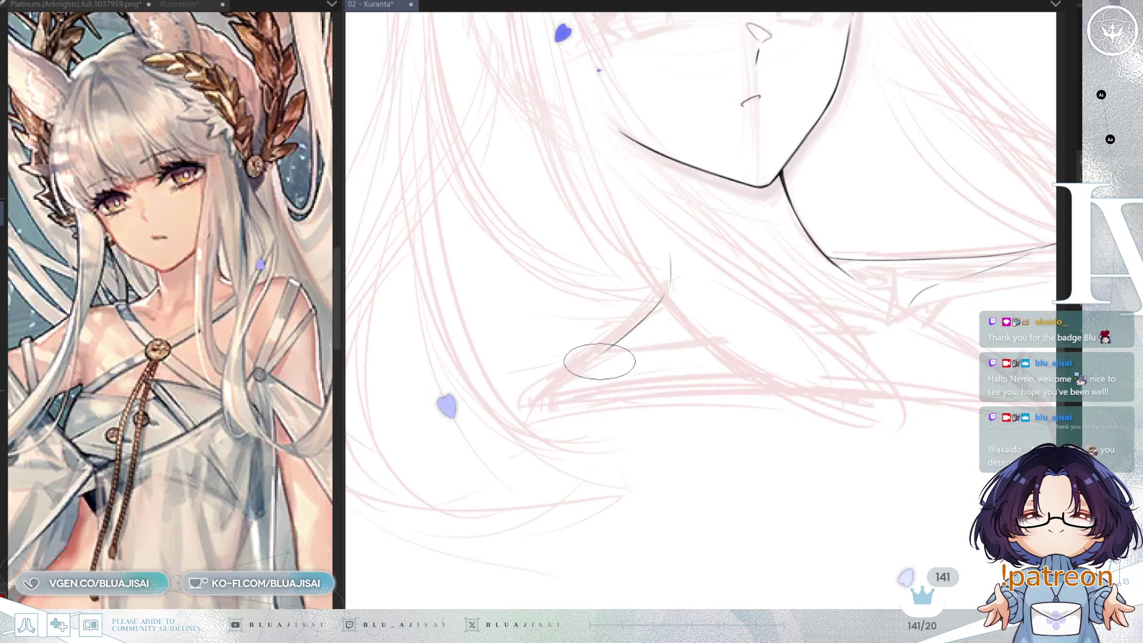
key("ctrl+z")
left_click_drag(599, 361, 742, 336)
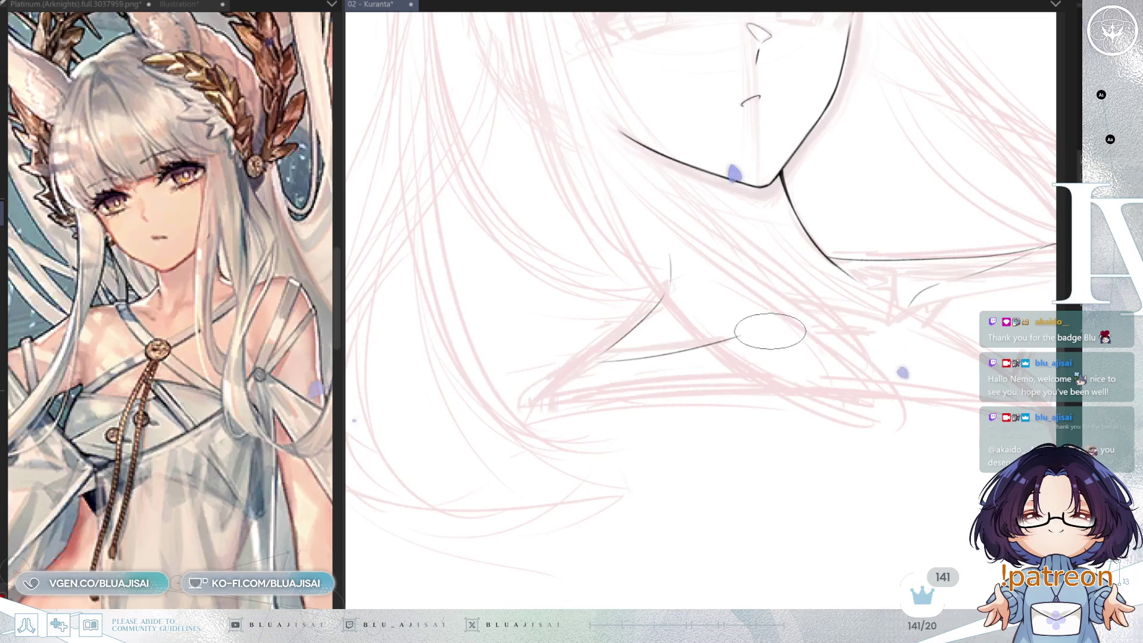
Ink a thin line along the base of the neck
key("Delete")
left_click_drag(607, 389, 822, 290)
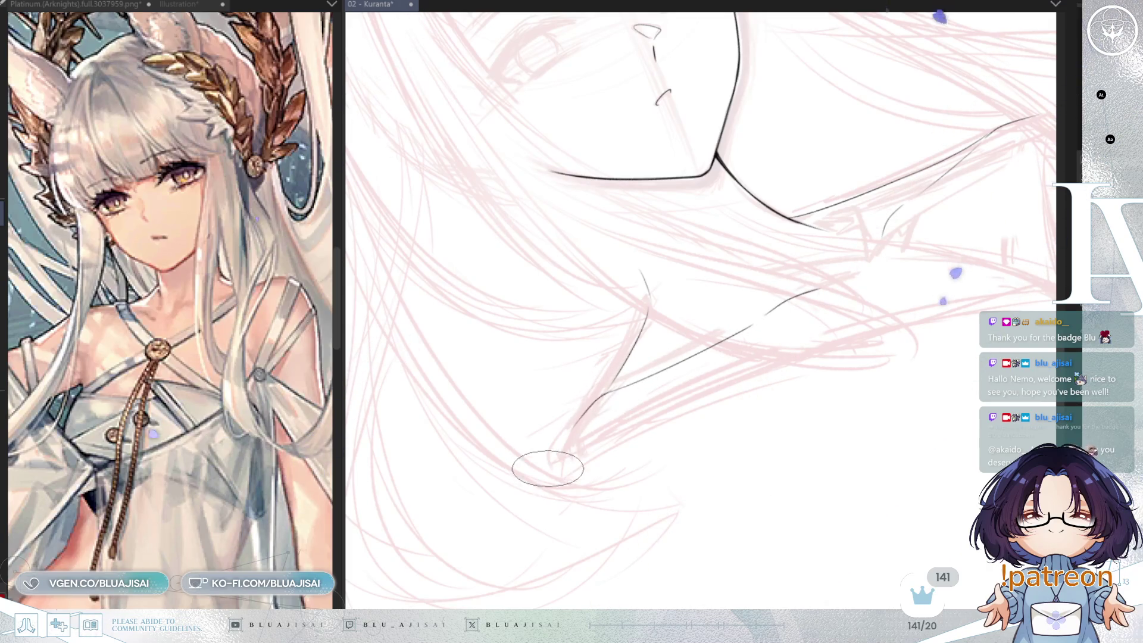
key("asciicircum")
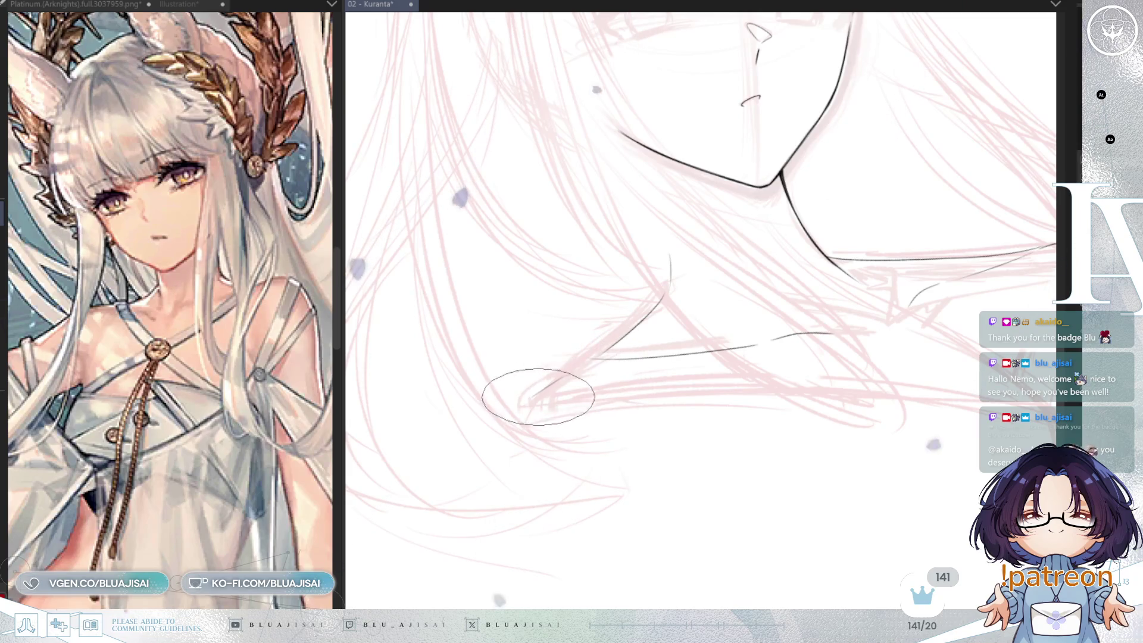
left_click_drag(573, 377, 405, 381)
left_click_drag(949, 246, 832, 300)
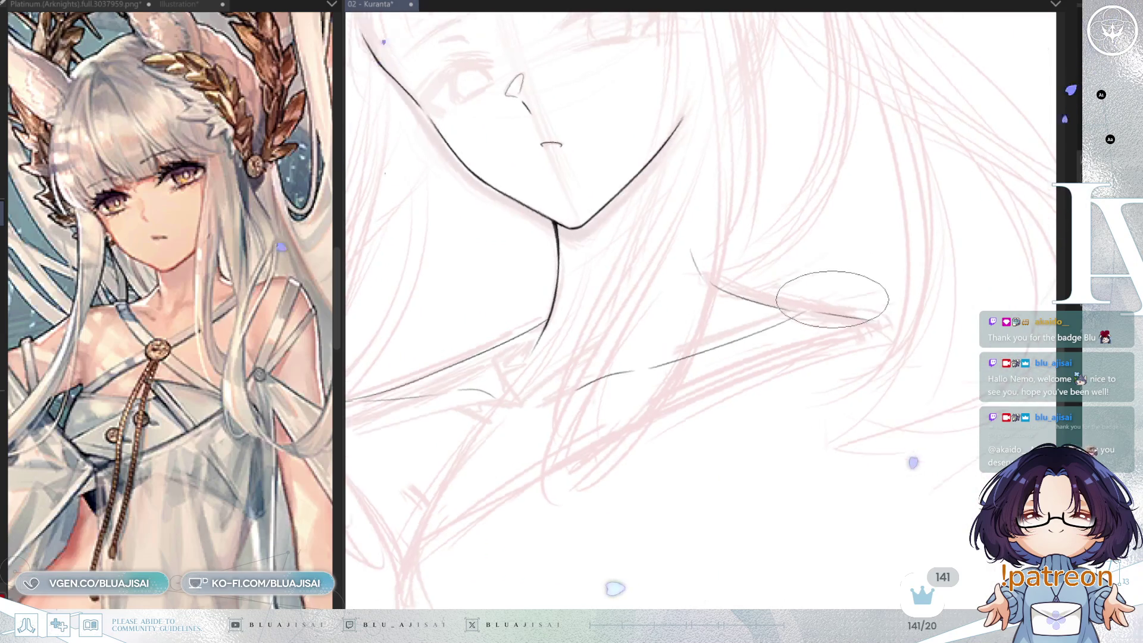
left_click_drag(814, 357, 946, 324)
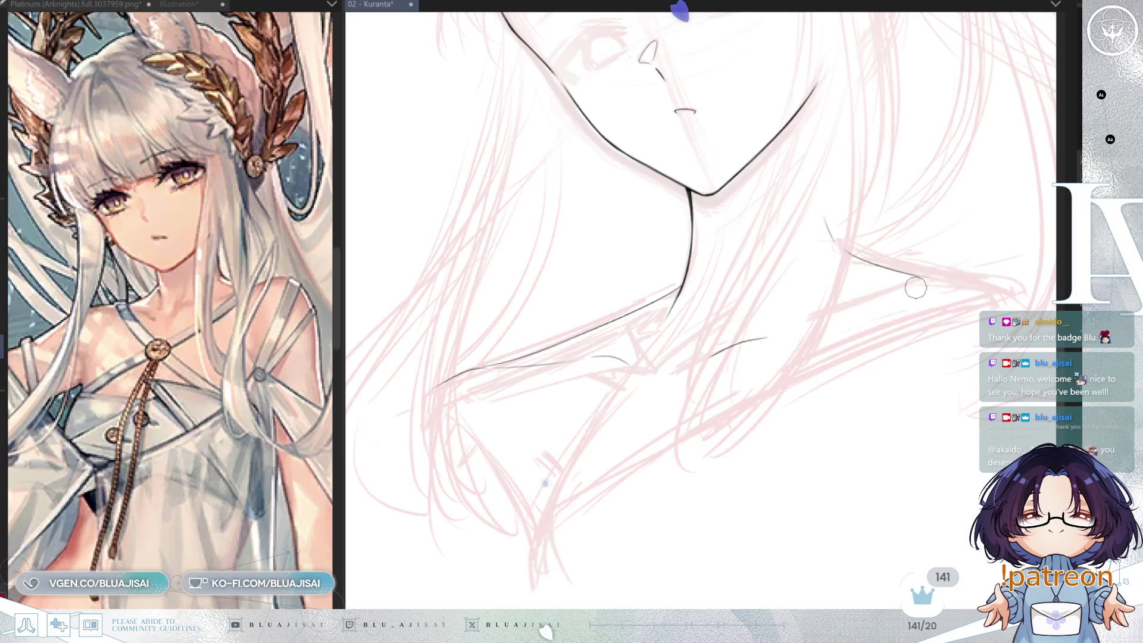
left_click_drag(934, 301, 766, 331)
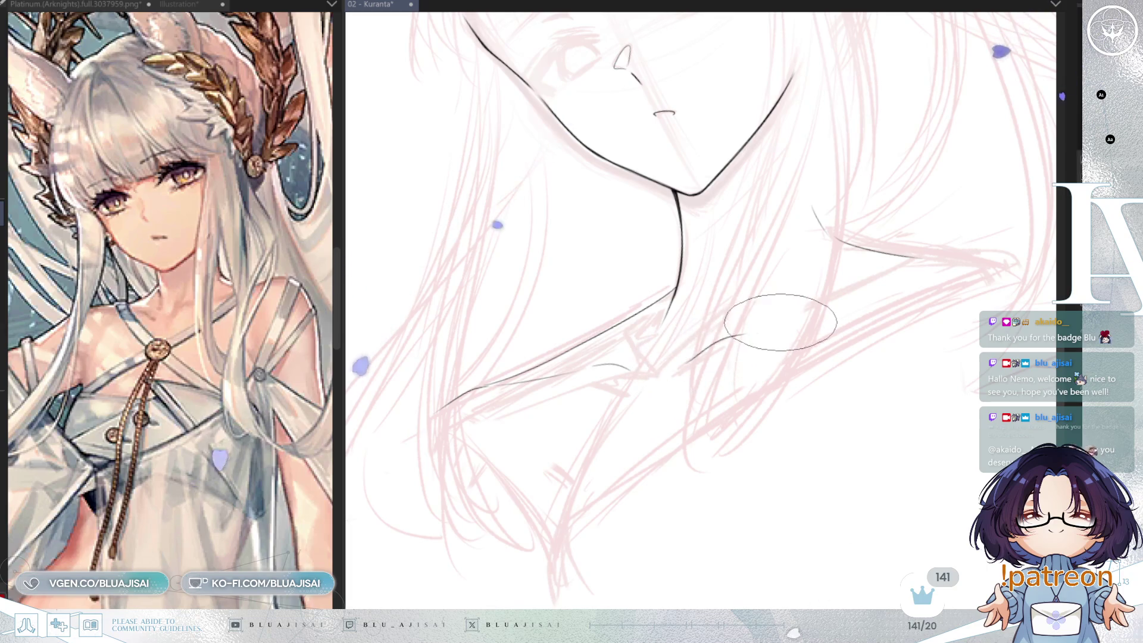
Ink the collarbone curve and the lines running from the neck out to the shoulder
left_click_drag(688, 360, 924, 267)
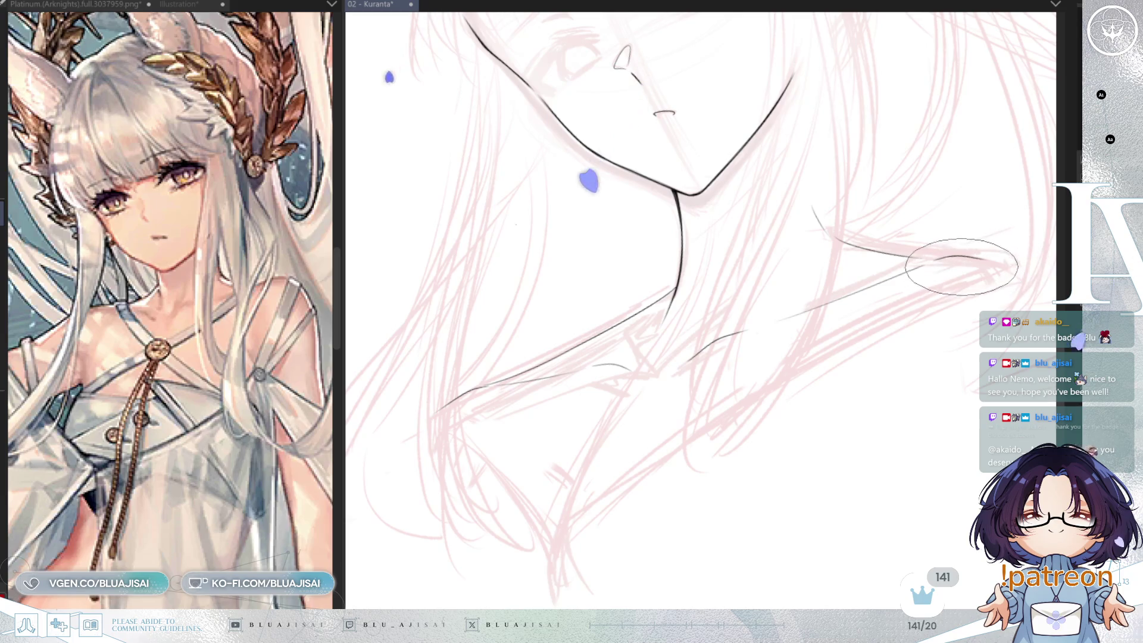
left_click_drag(936, 259, 992, 262)
mouse_move(628, 493)
left_mouse_down()
mouse_move(643, 455)
mouse_move(613, 484)
left_mouse_up()
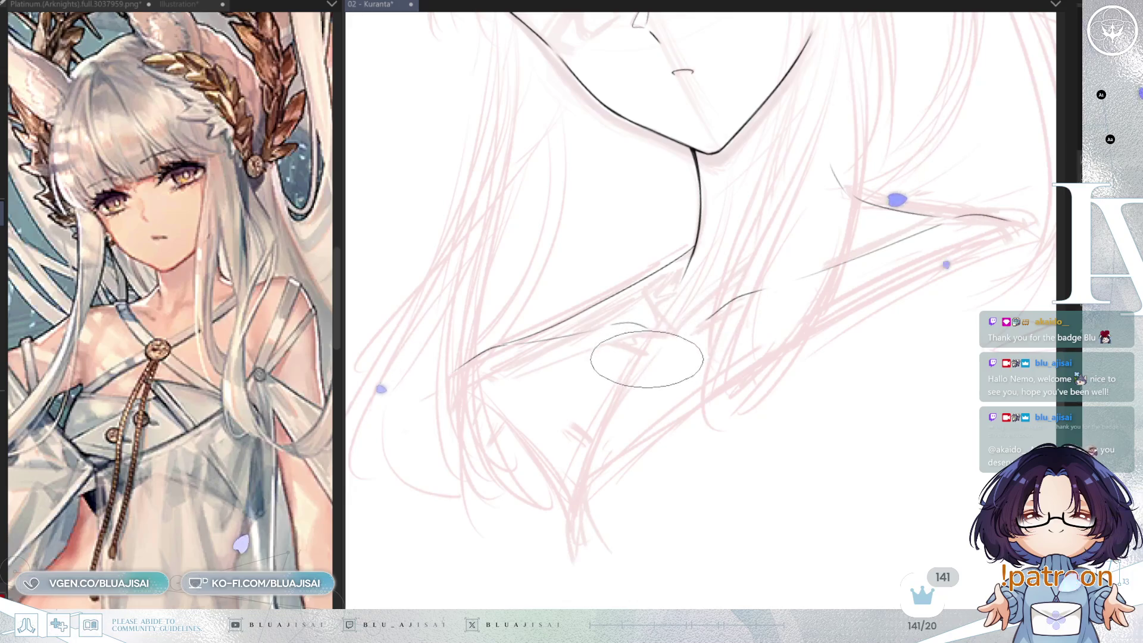
left_click_drag(655, 356, 682, 343)
mouse_move(723, 288)
left_mouse_down()
mouse_move(778, 171)
mouse_move(702, 301)
mouse_move(791, 174)
mouse_move(682, 332)
left_mouse_up()
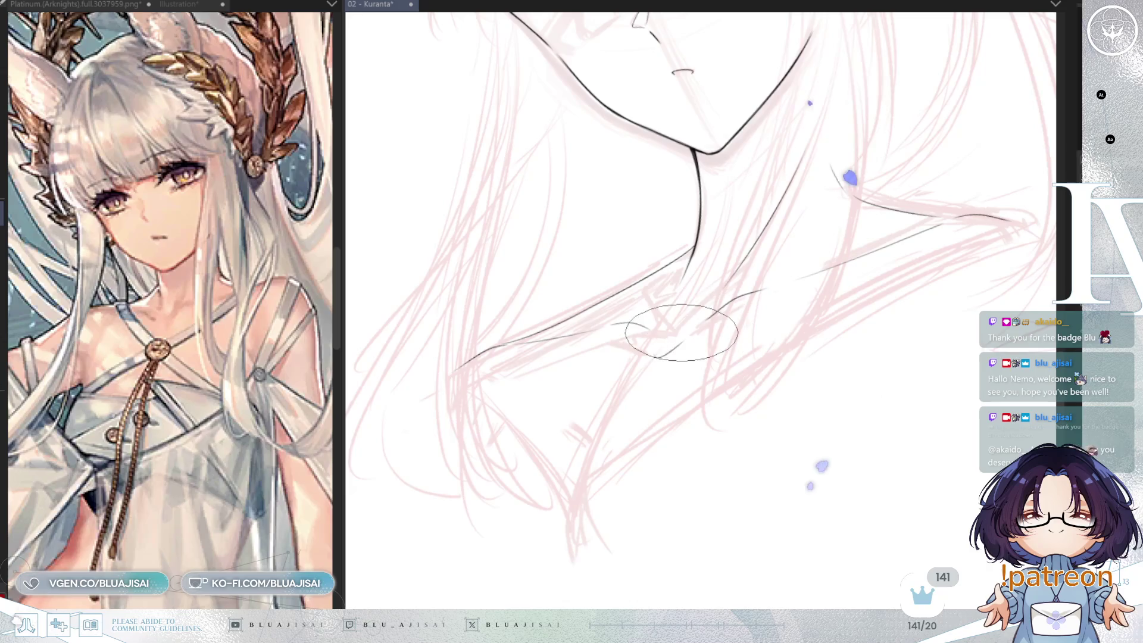
key("h")
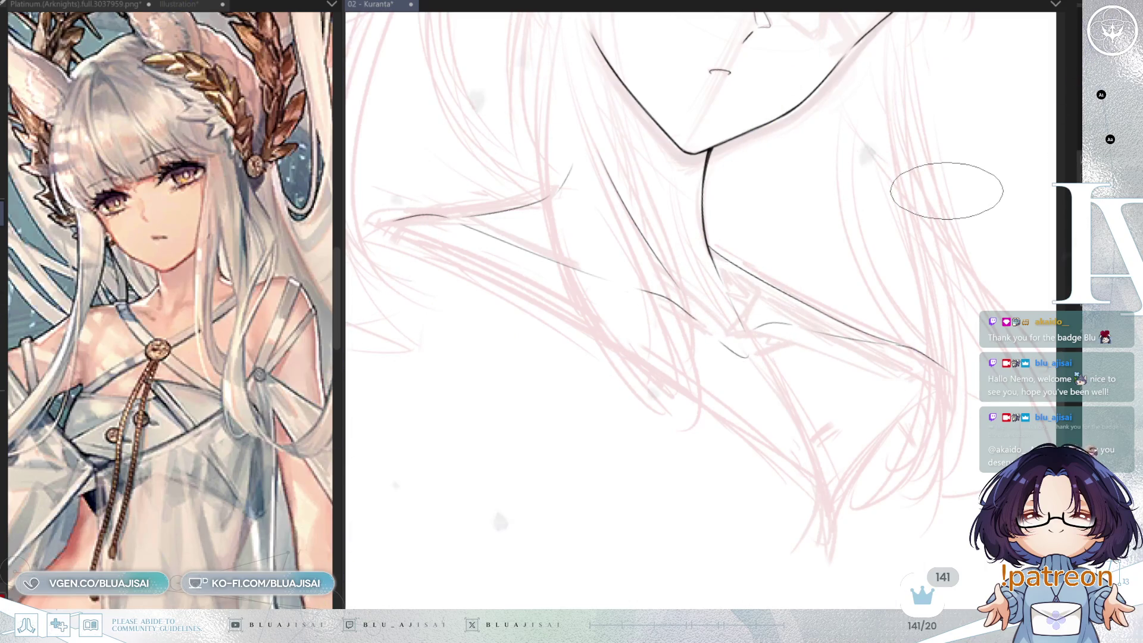
key("h")
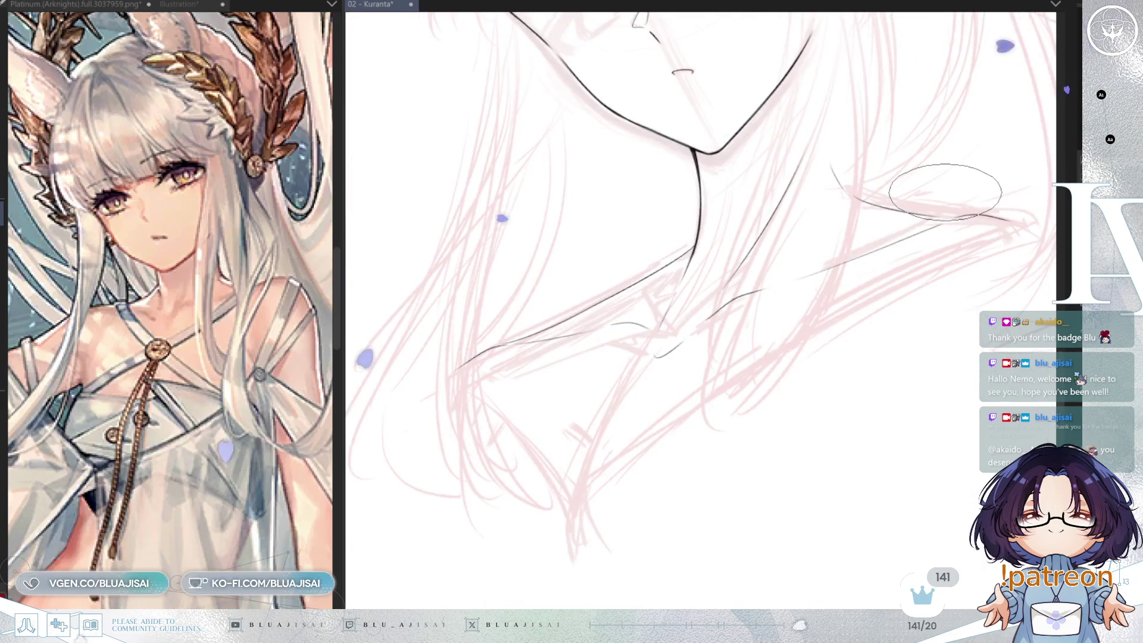
Save the illustration with Ctrl+S
key("ctrl+s")
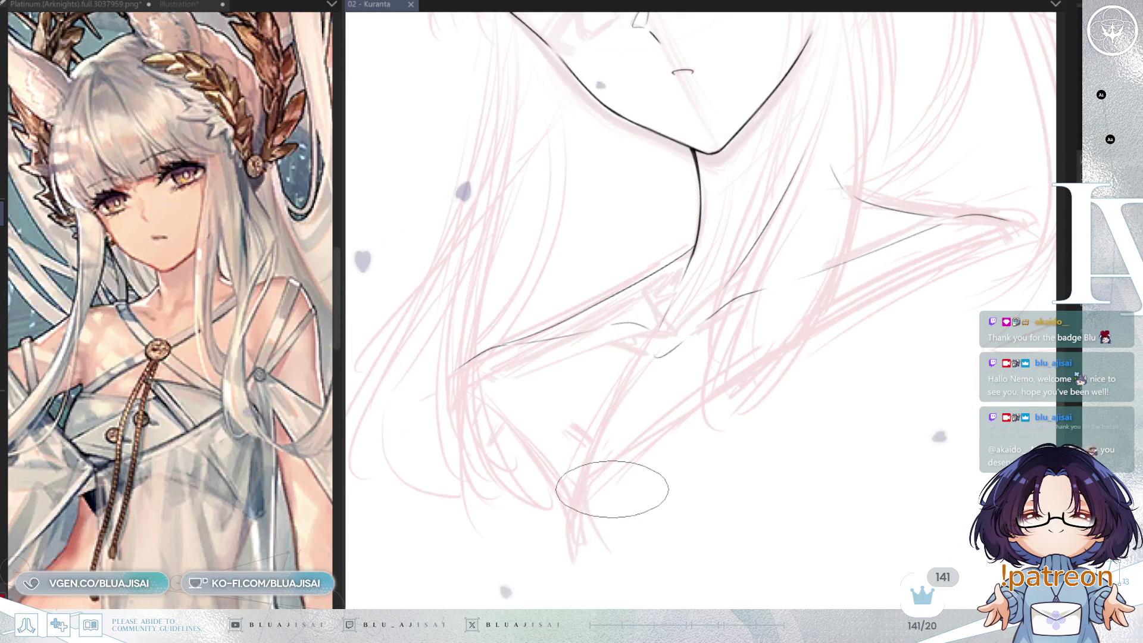
left_click(649, 353)
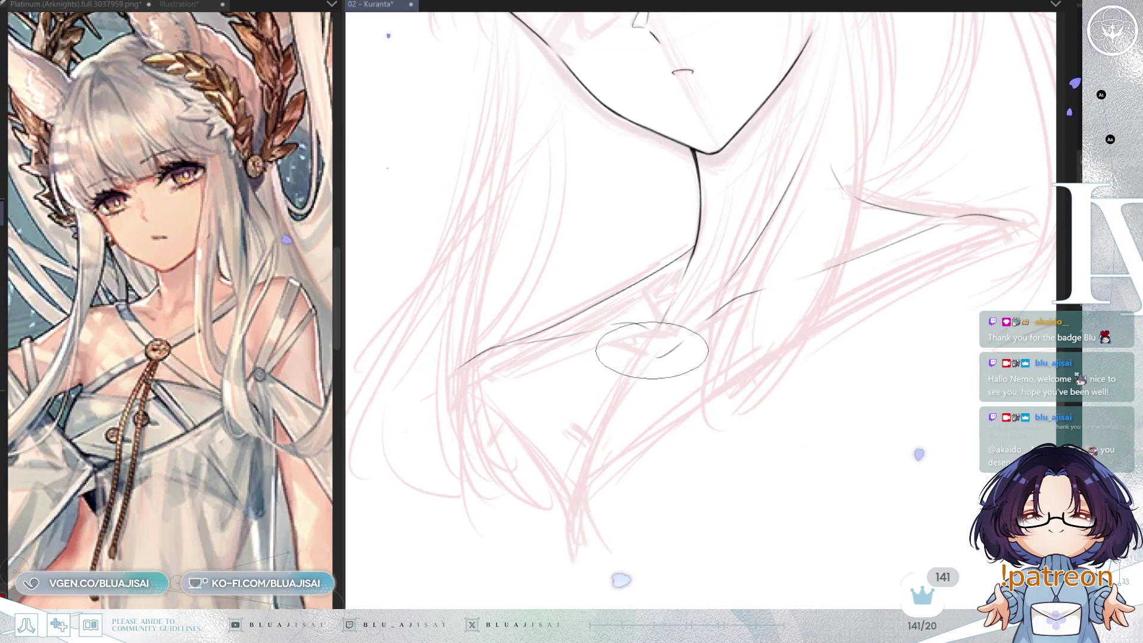
key("e")
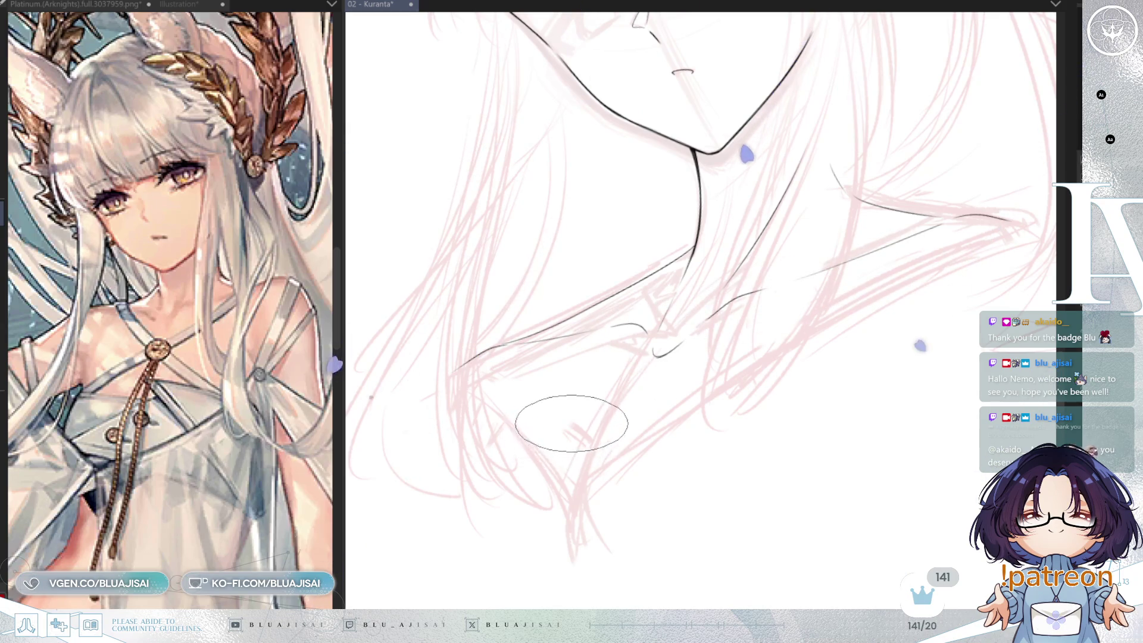
Zoom out to review the whole head mirrored, then lasso the collarbone lines
left_click_drag(654, 426, 594, 481)
key("ctrl+0")
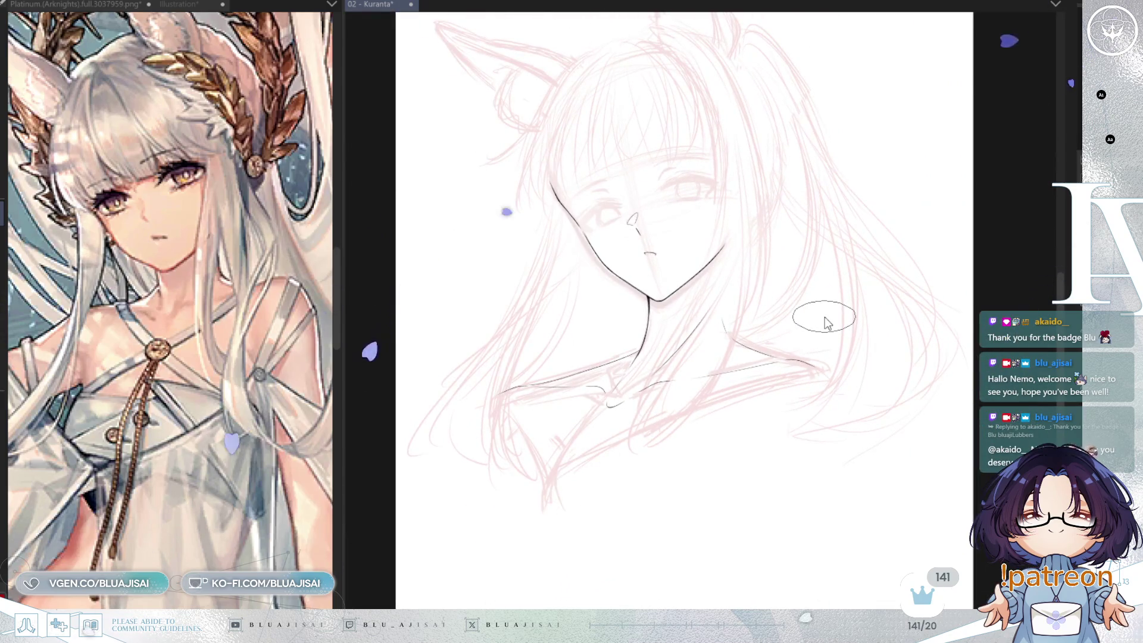
key("m")
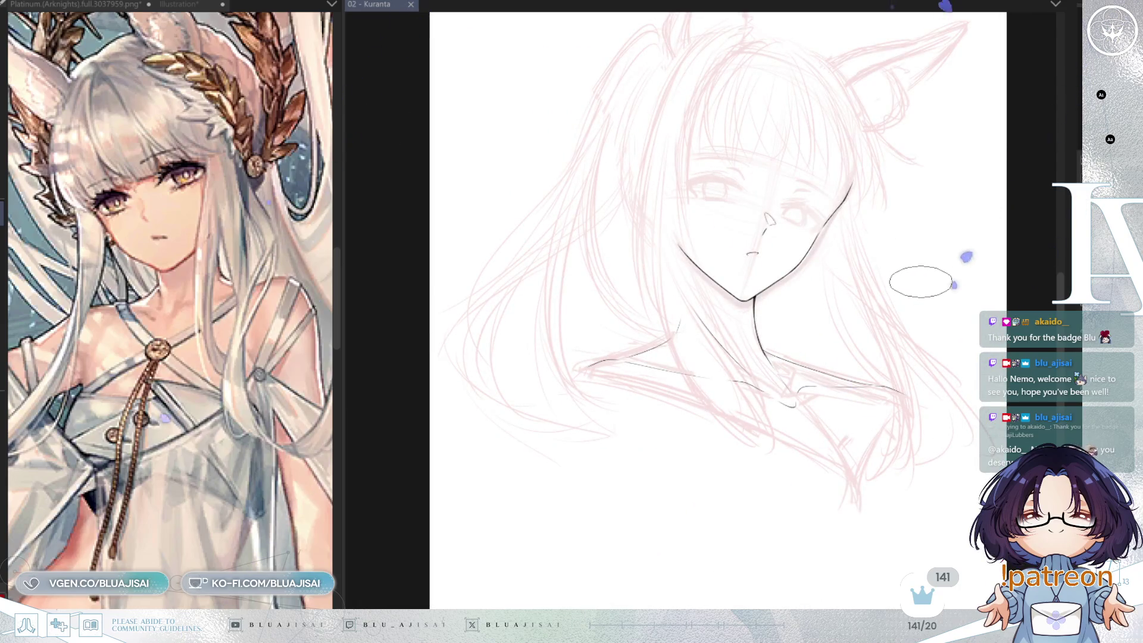
key("m")
key("m")
scroll(916, 286, "up", 2)
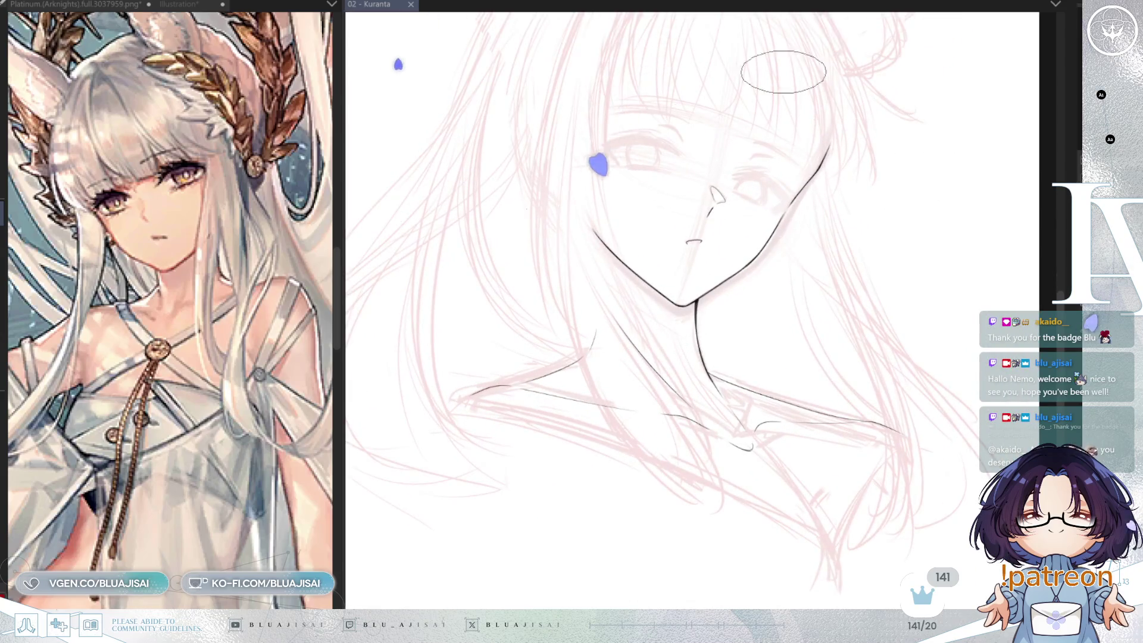
scroll(899, 358, "up", 2)
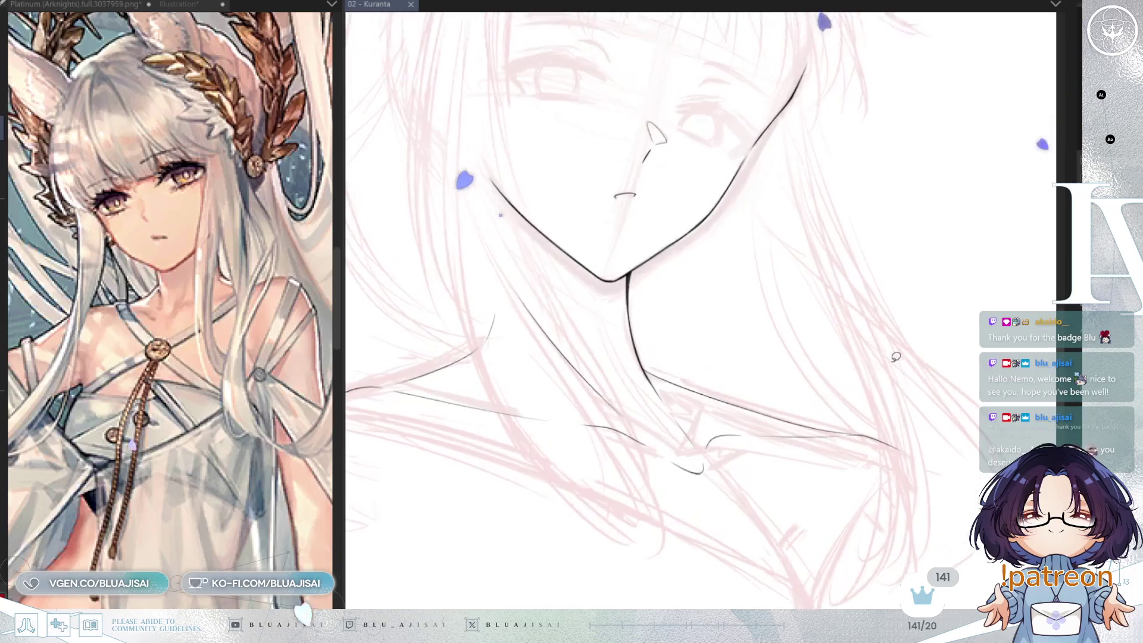
mouse_move(763, 396)
left_mouse_down()
mouse_move(753, 419)
mouse_move(862, 506)
mouse_move(955, 416)
mouse_move(949, 437)
mouse_move(923, 439)
left_mouse_up()
Widen the selected collarbone strokes slightly with a transform, apply it and deselect
key("ctrl+t")
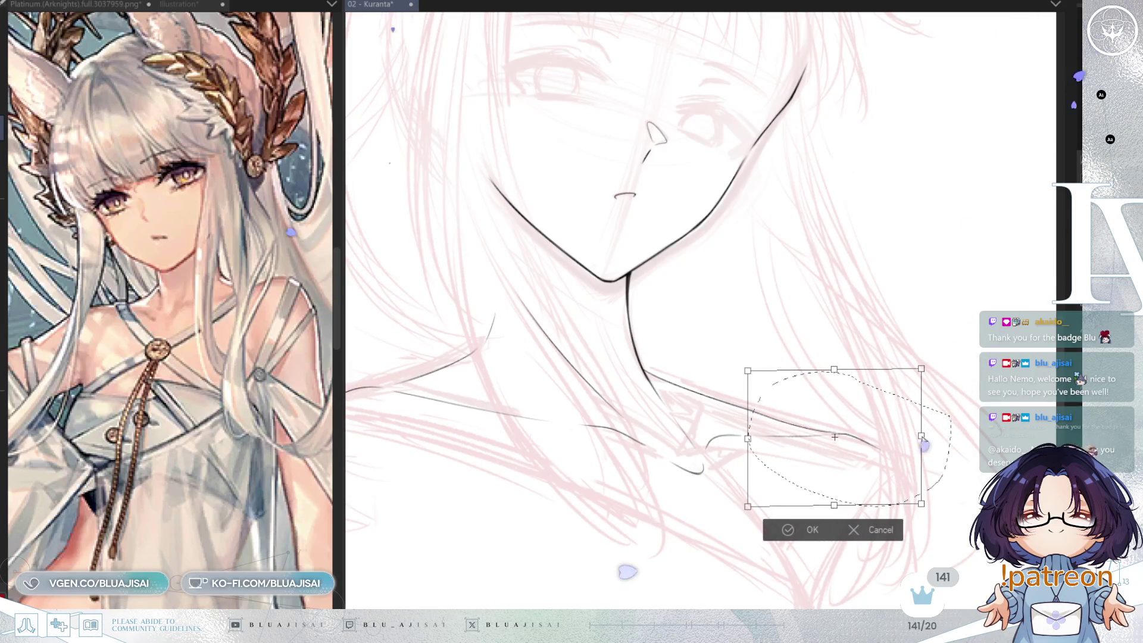
left_click_drag(923, 439, 925, 442)
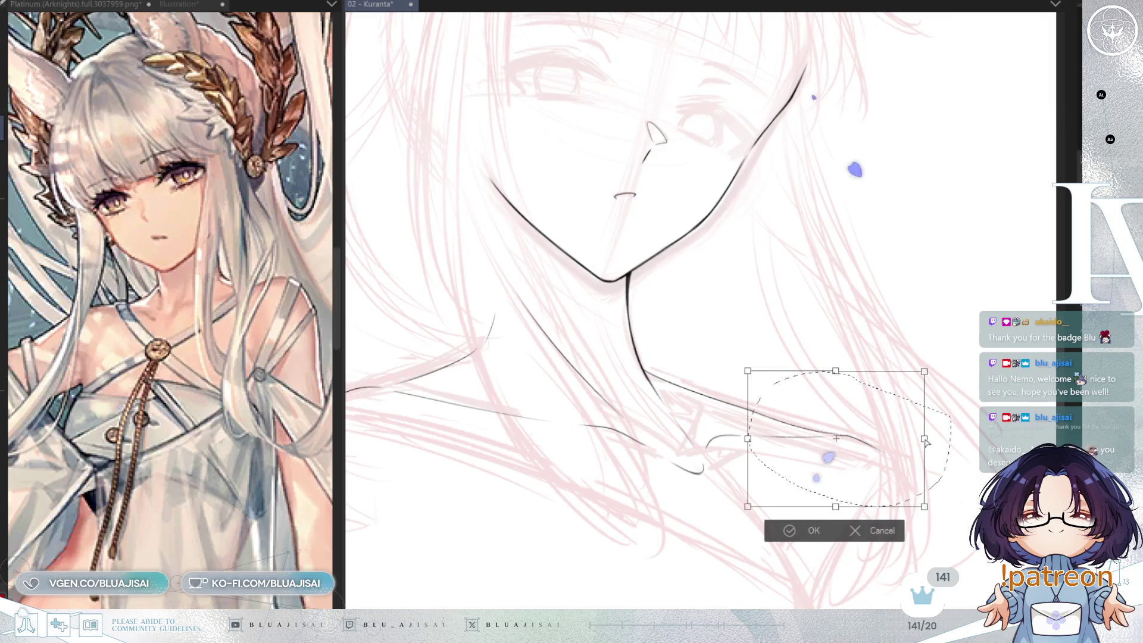
left_click(785, 531)
key("ctrl+d")
mouse_move(720, 530)
left_mouse_down()
mouse_move(744, 444)
mouse_move(669, 393)
mouse_move(601, 463)
mouse_move(572, 419)
left_mouse_up()
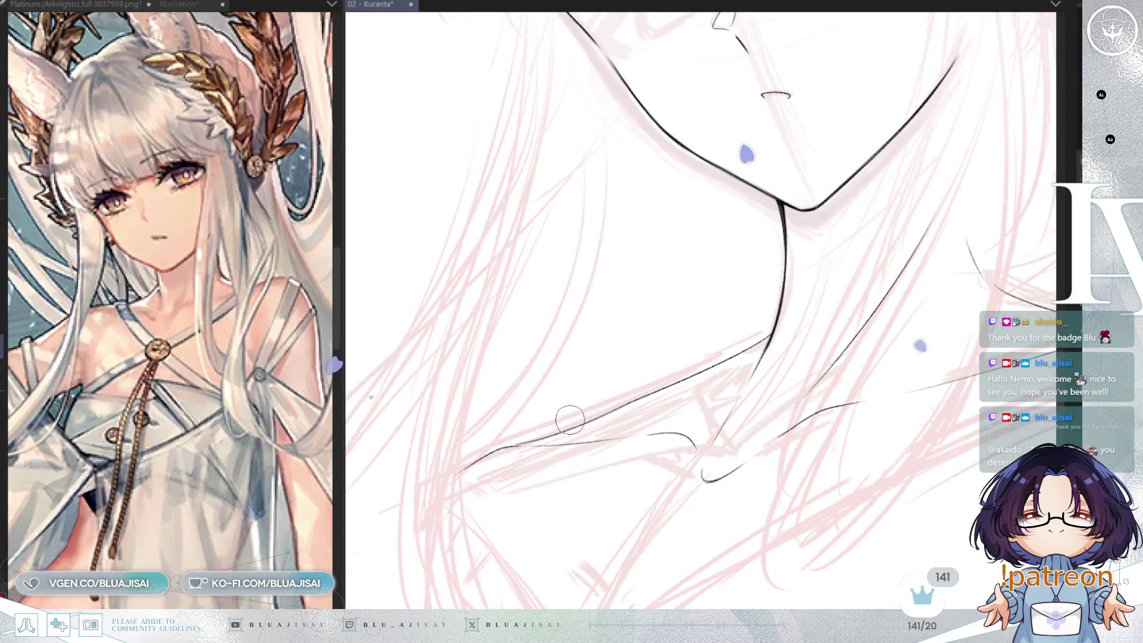
Erase the middle of the collarbone line and fill the neck-collarbone junction solid black
left_click_drag(670, 380, 557, 430)
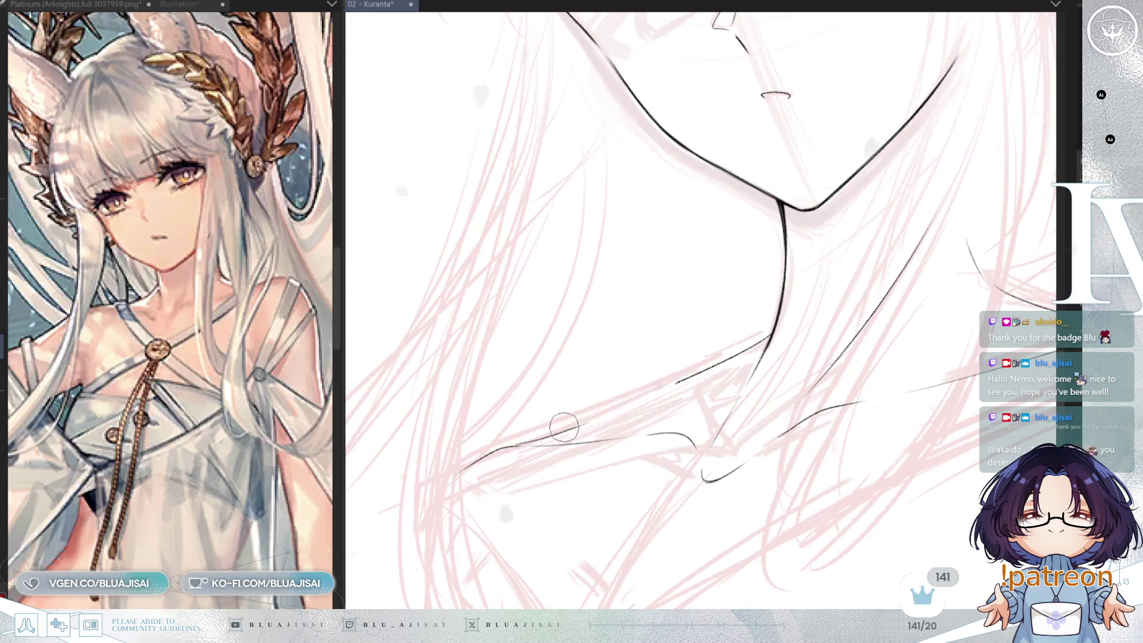
key("ctrl+z")
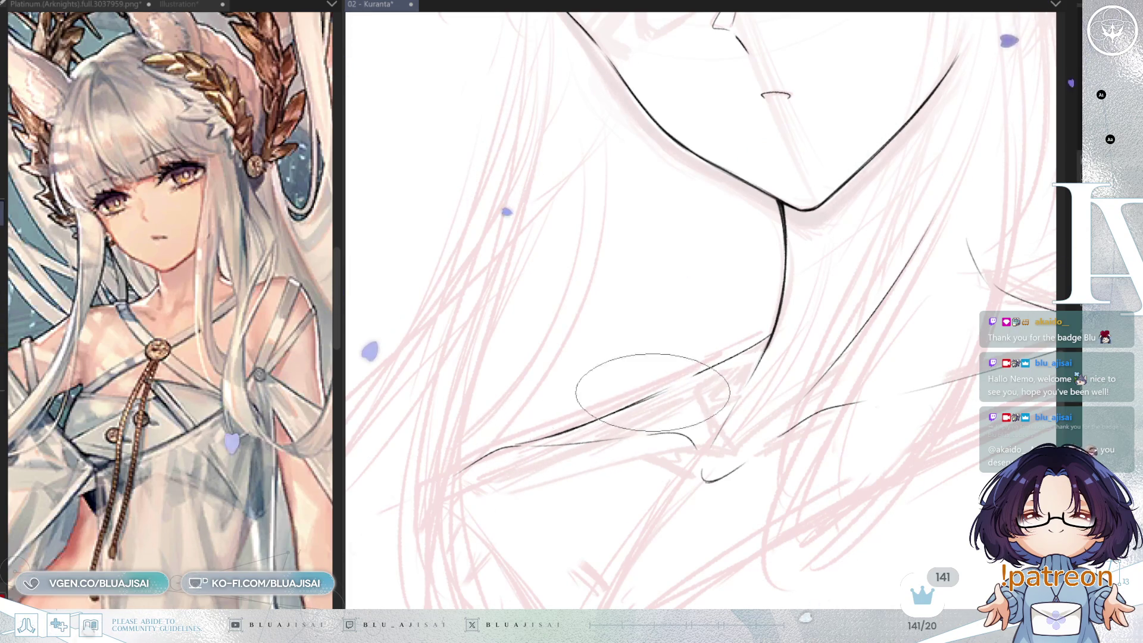
mouse_move(556, 435)
left_mouse_down()
mouse_move(625, 382)
mouse_move(599, 388)
mouse_move(541, 438)
left_mouse_up()
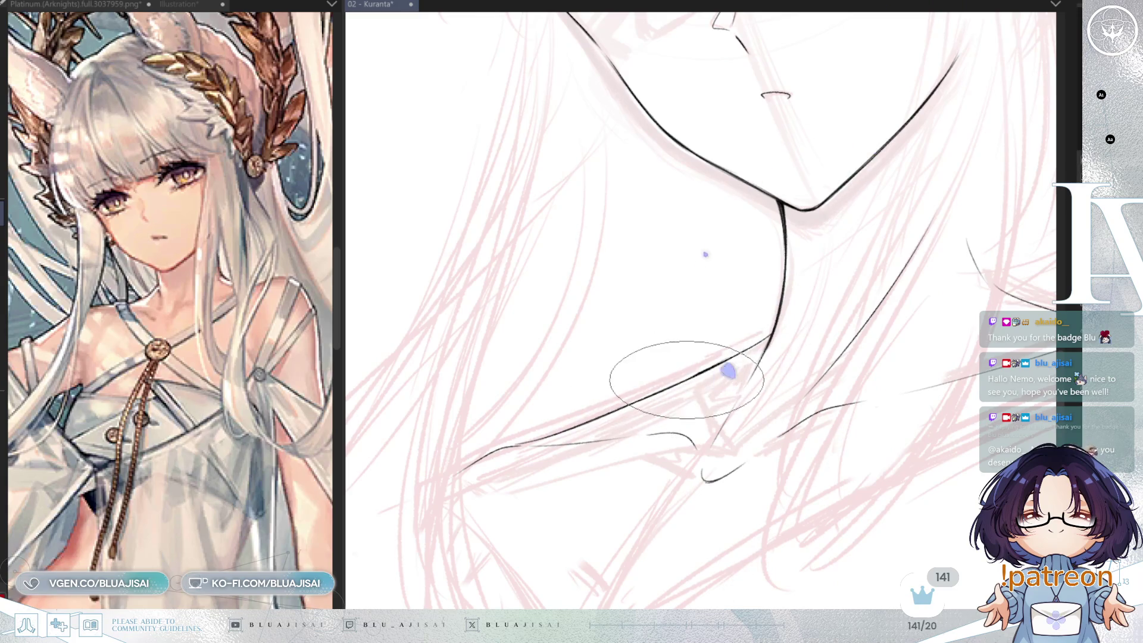
scroll(768, 335, "up", 3)
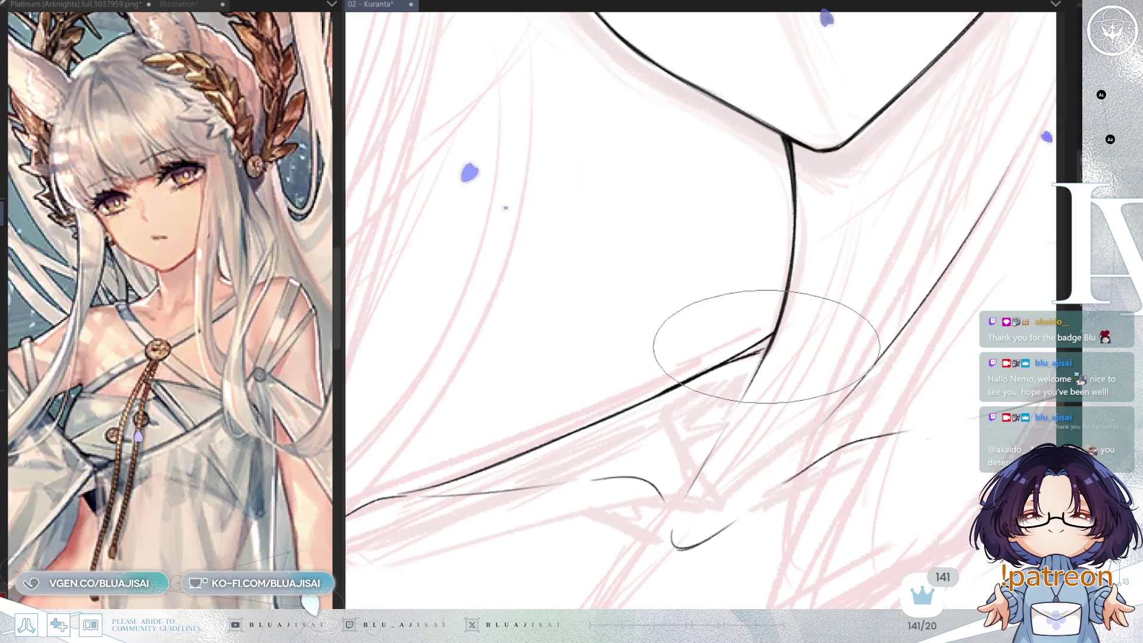
left_click_drag(755, 353, 773, 334)
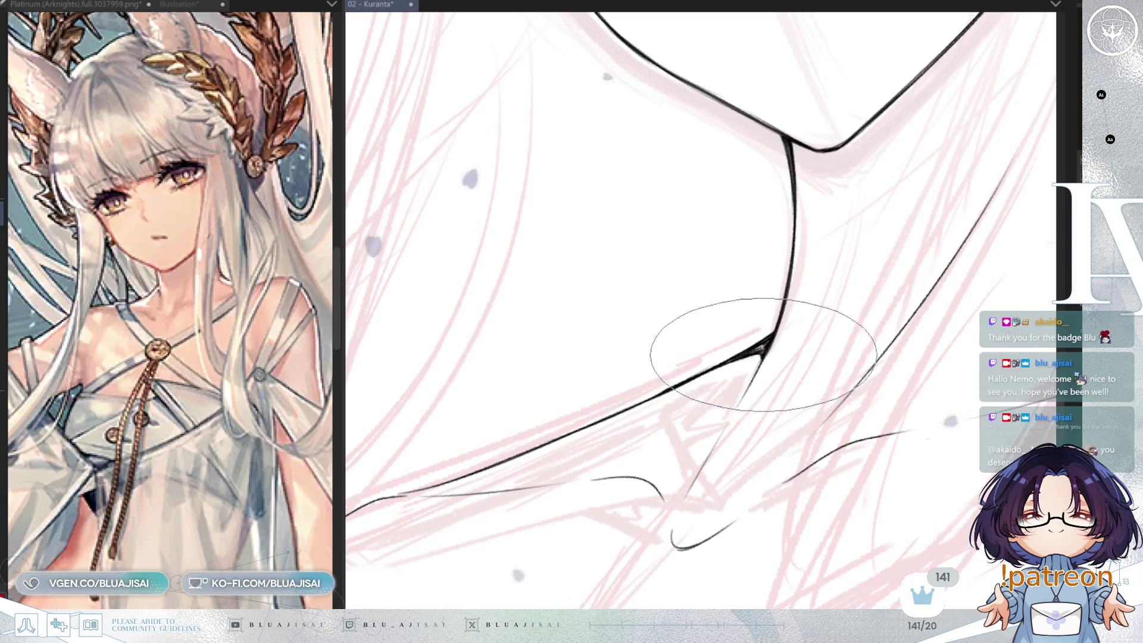
left_click_drag(746, 352, 710, 423)
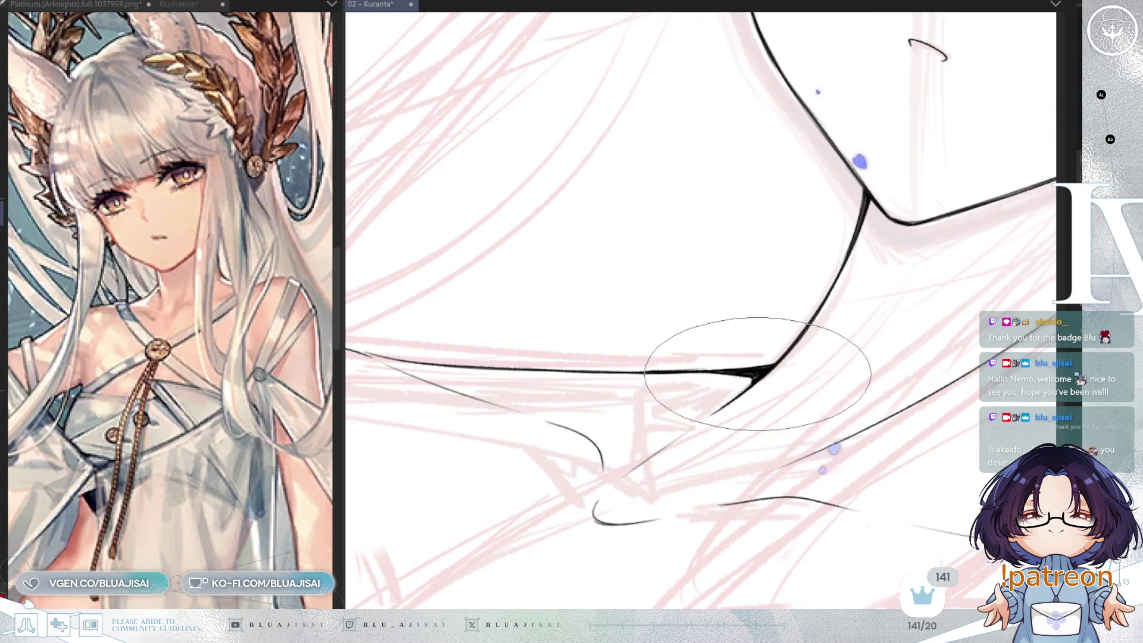
Rotate the canvas to check the tapered junction and switch to a different brush
mouse_move(731, 373)
left_mouse_down()
mouse_move(683, 370)
mouse_move(797, 360)
mouse_move(740, 362)
mouse_move(719, 387)
left_mouse_up()
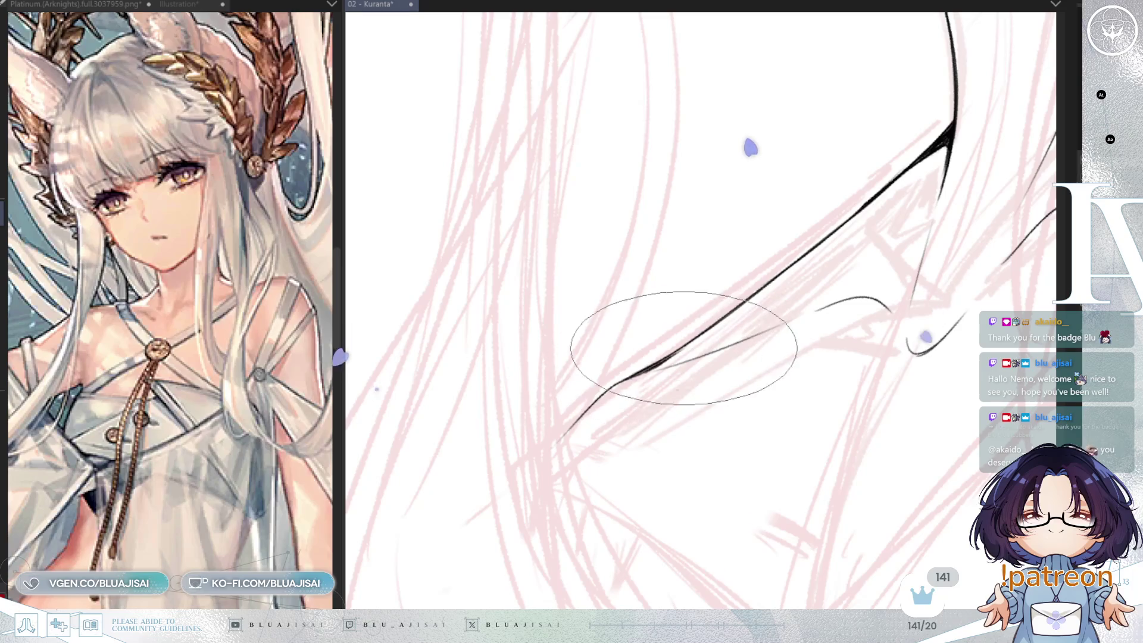
left_click_drag(753, 242, 666, 372)
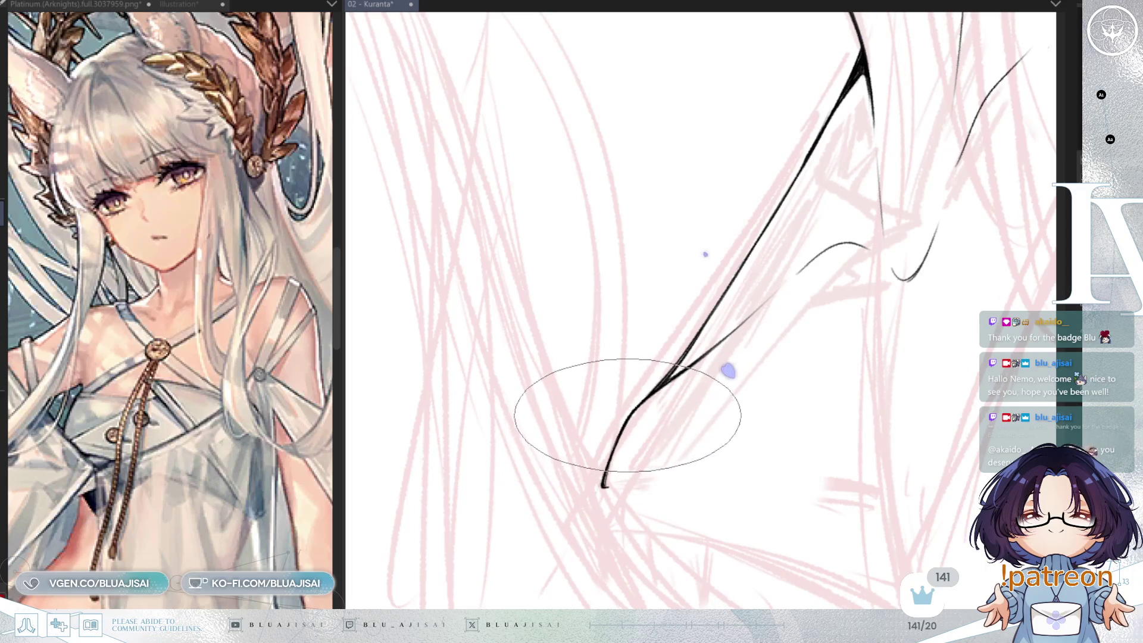
mouse_move(664, 383)
left_mouse_down()
mouse_move(896, 293)
mouse_move(740, 347)
left_mouse_up()
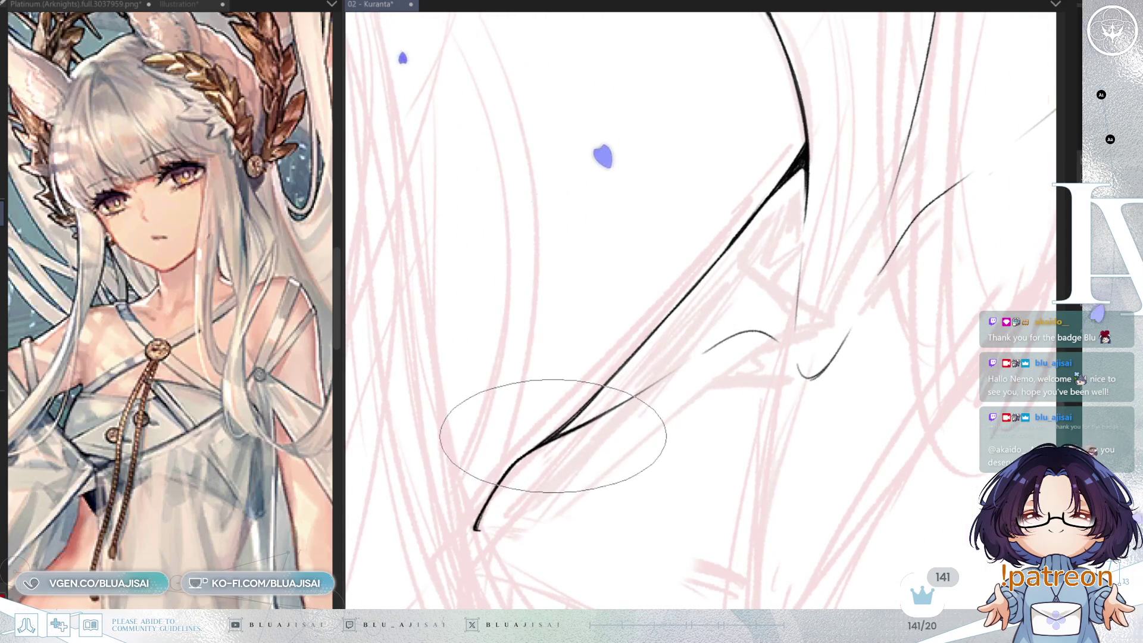
mouse_move(599, 383)
left_mouse_down()
mouse_move(893, 294)
mouse_move(831, 141)
mouse_move(777, 255)
left_mouse_up()
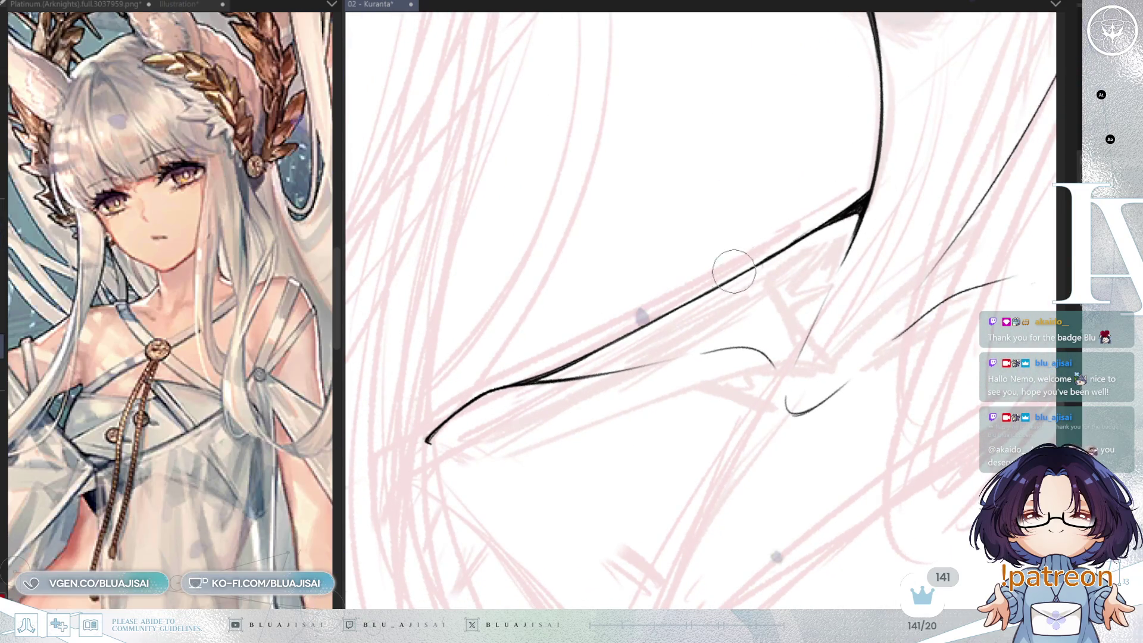
key("e")
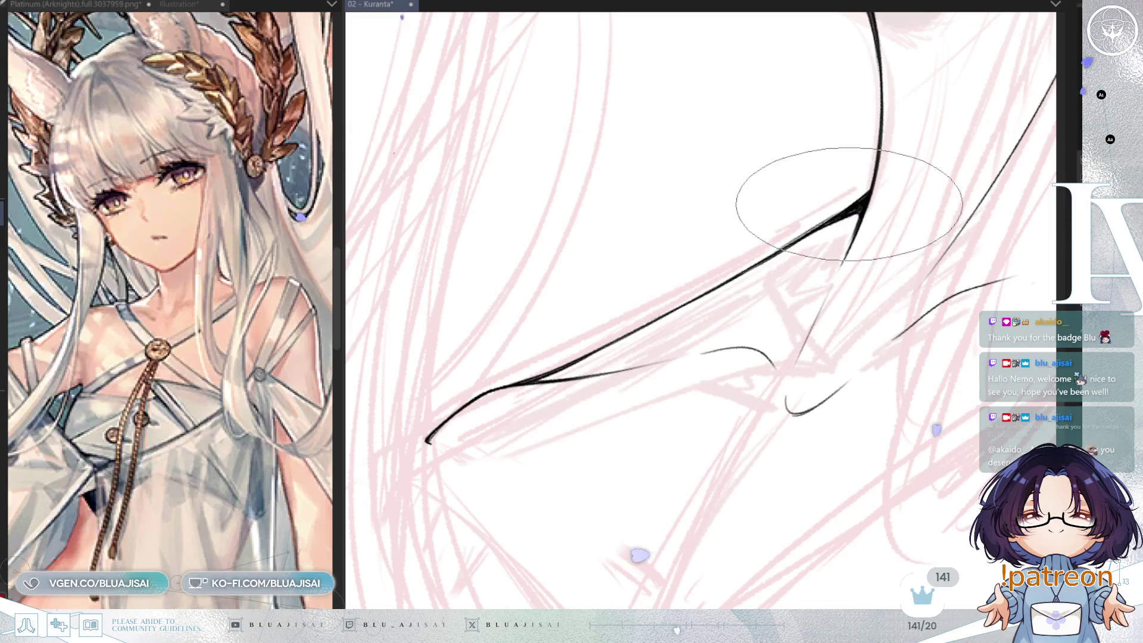
scroll(864, 211, "down", 1)
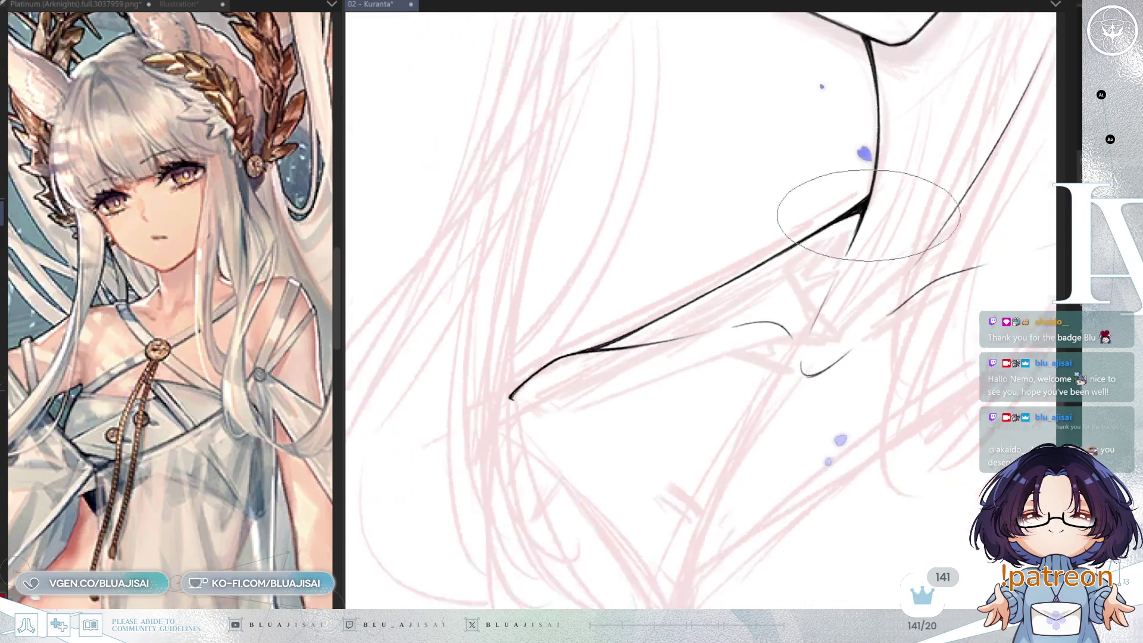
scroll(865, 212, "down", 3)
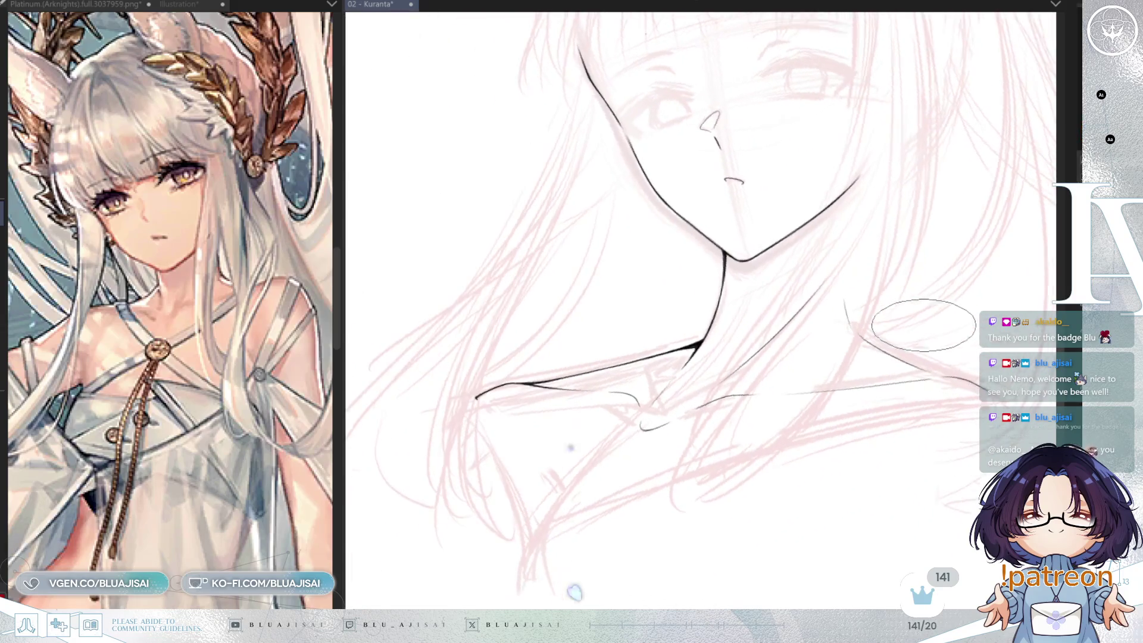
Mirror and rotate the view, with the larger flat brush, to check the neck–collarbone join
key("h")
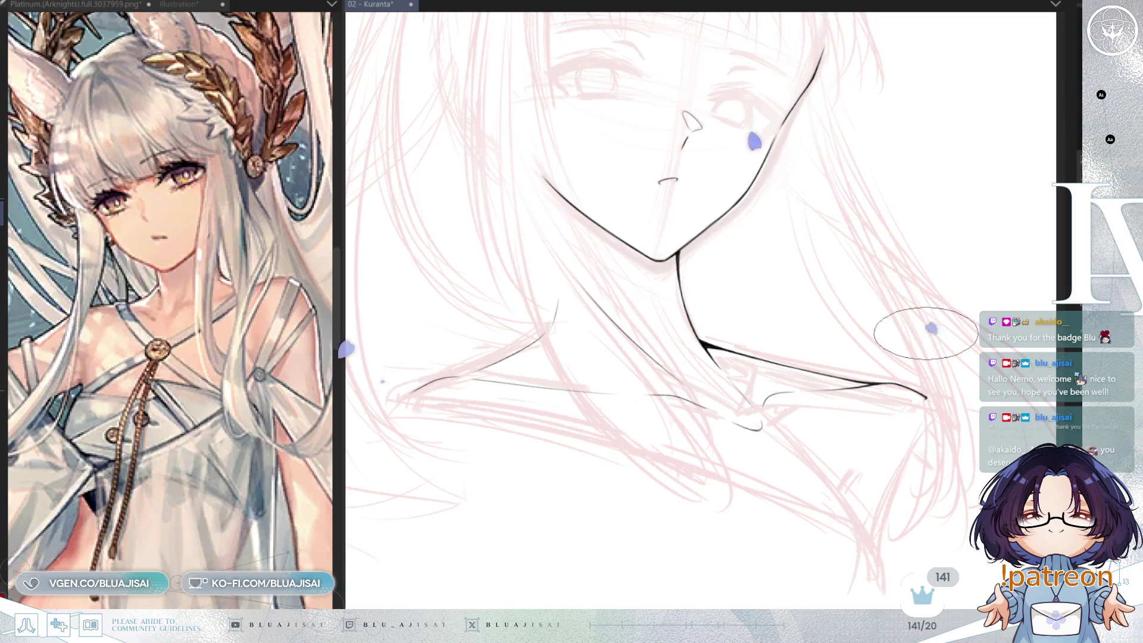
scroll(926, 334, "up", 2)
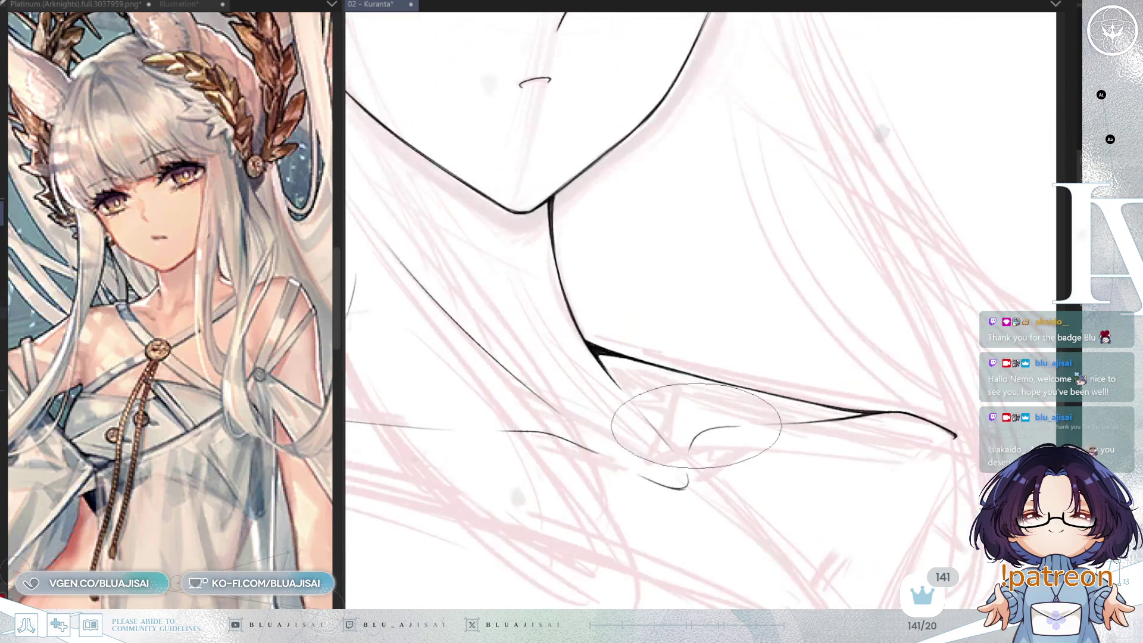
key("bracketright")
key("bracketright")
key("bracketright")
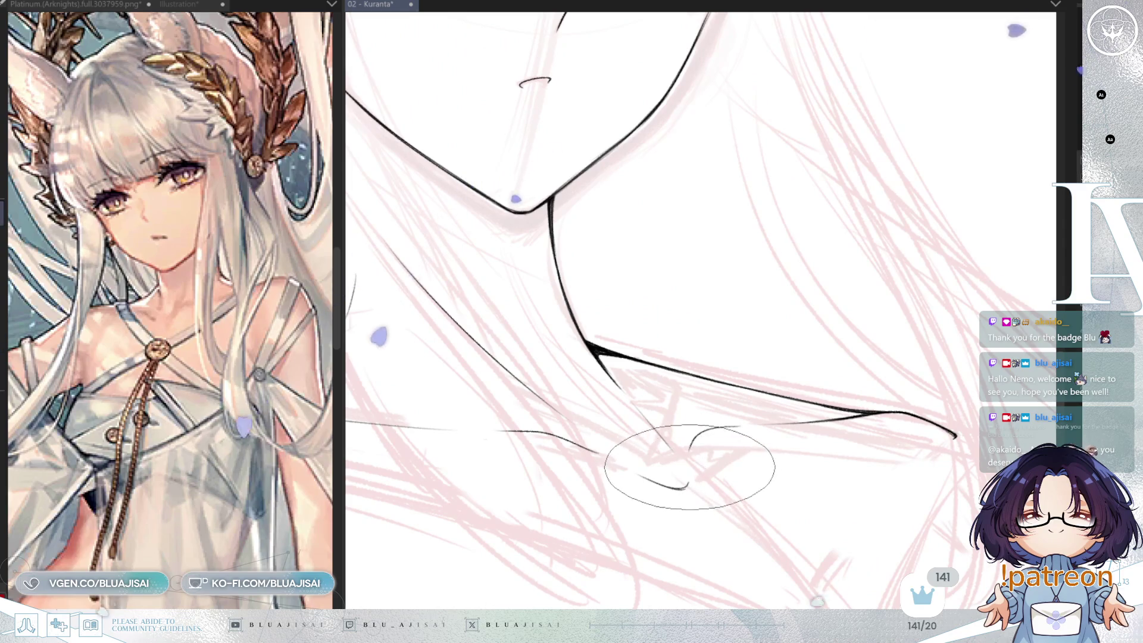
key("bracketleft")
mouse_move(722, 467)
left_mouse_down()
mouse_move(727, 480)
mouse_move(714, 455)
left_mouse_up()
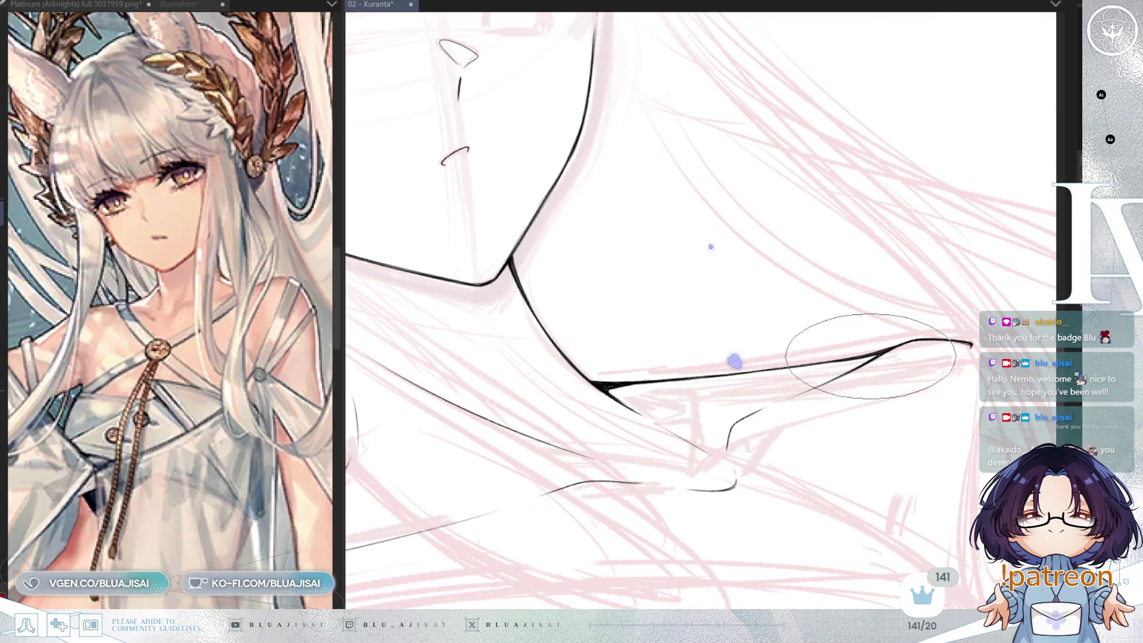
key("m")
key("minus")
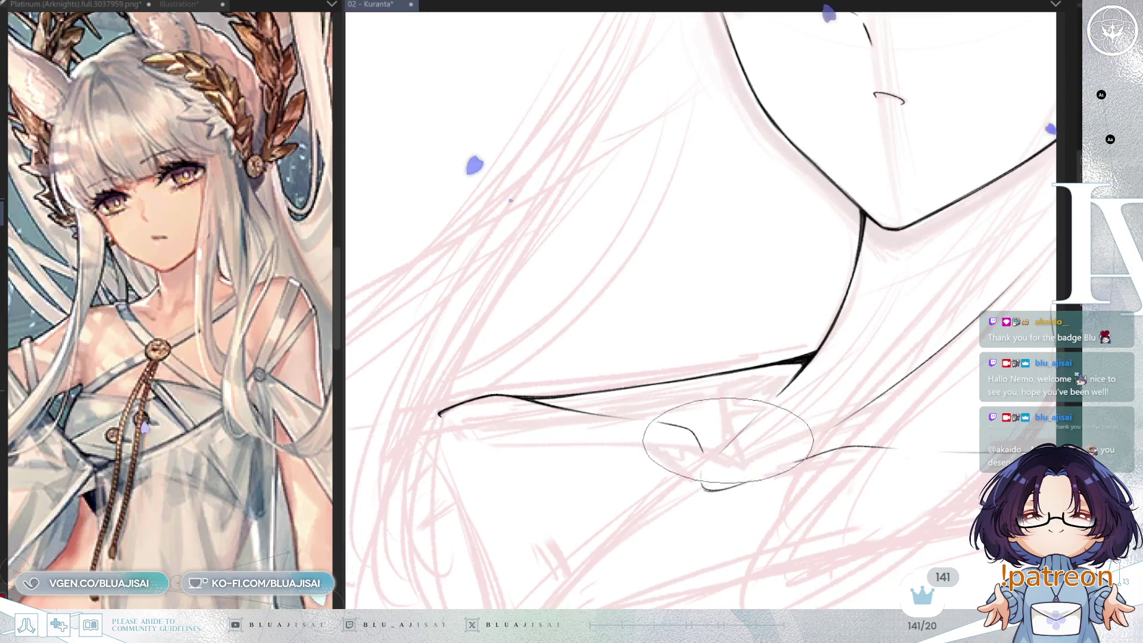
key("bracketleft")
key("bracketleft")
key("bracketleft")
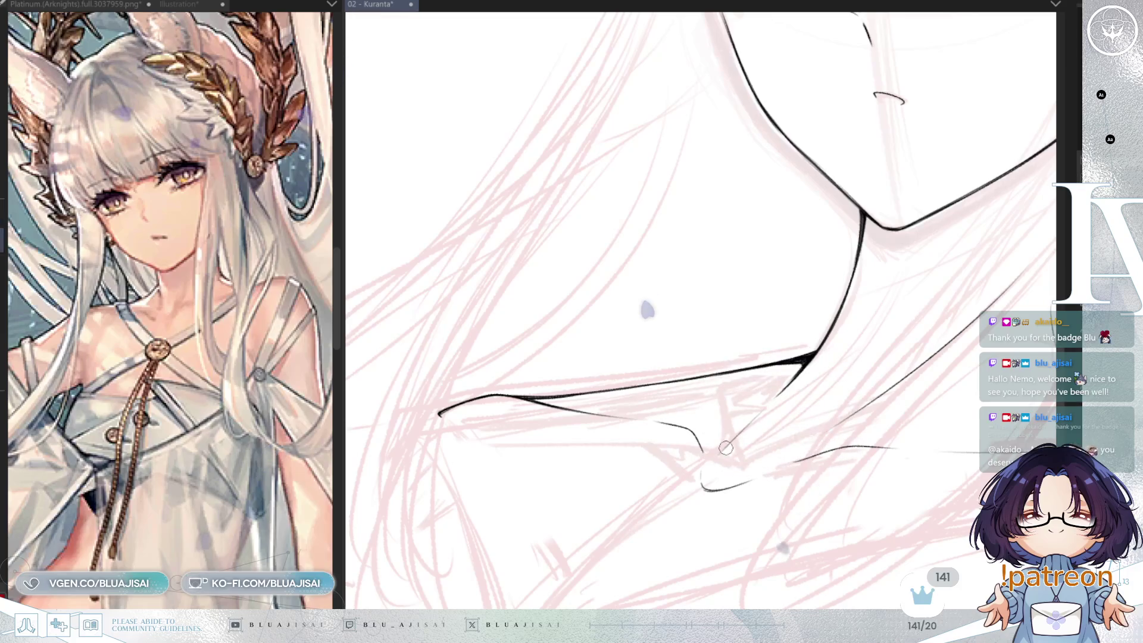
key("bracketright")
key("bracketright")
key("bracketright")
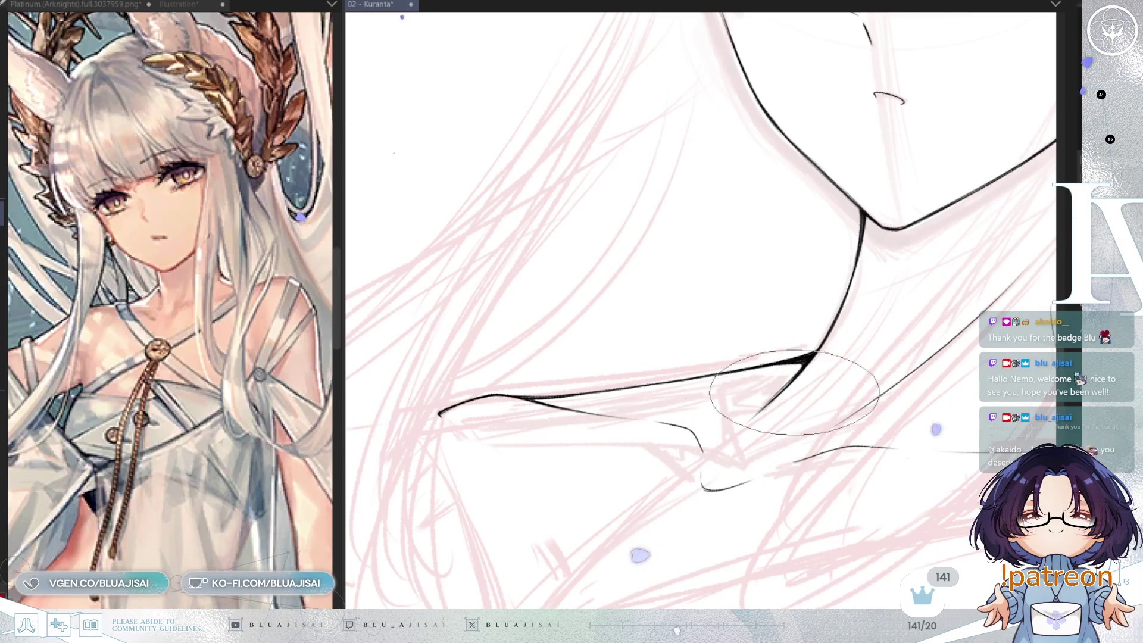
Thicken the black wedge at the neck–collarbone junction, then rotate and zoom back out
left_click_drag(774, 381, 589, 435)
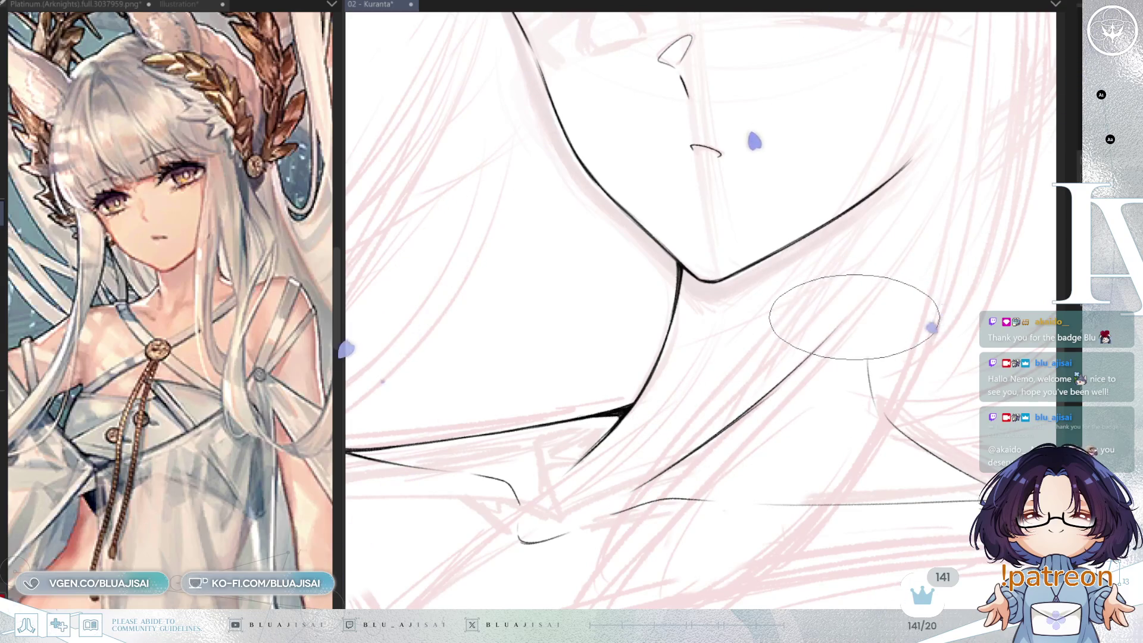
key("Delete")
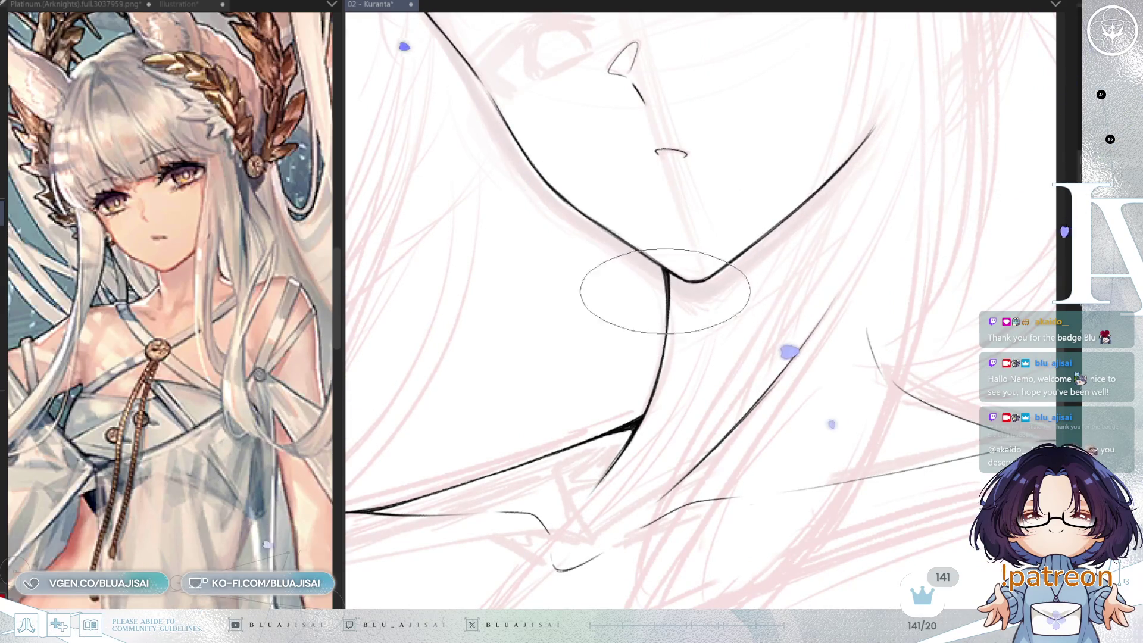
key("End")
key("End")
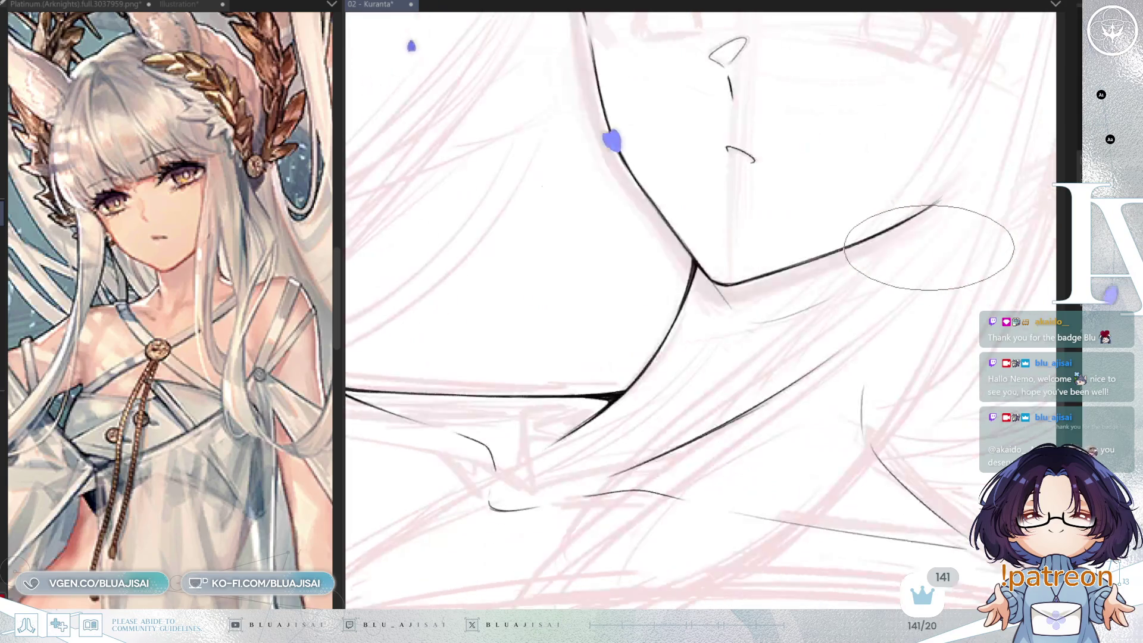
key("Delete")
key("Delete")
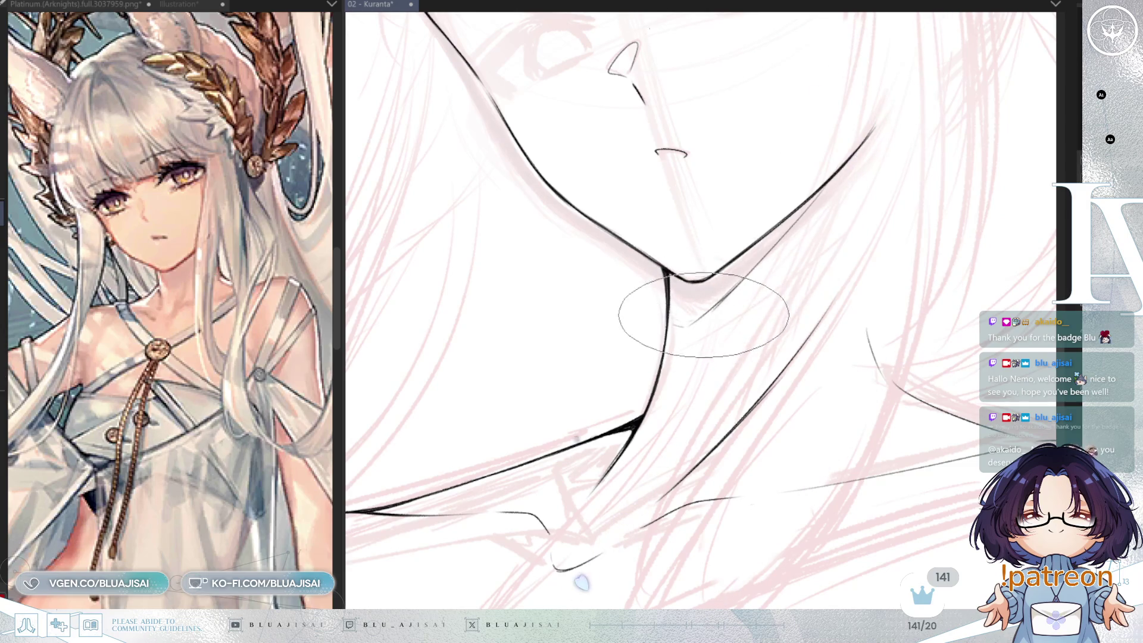
scroll(825, 185, "down", 5)
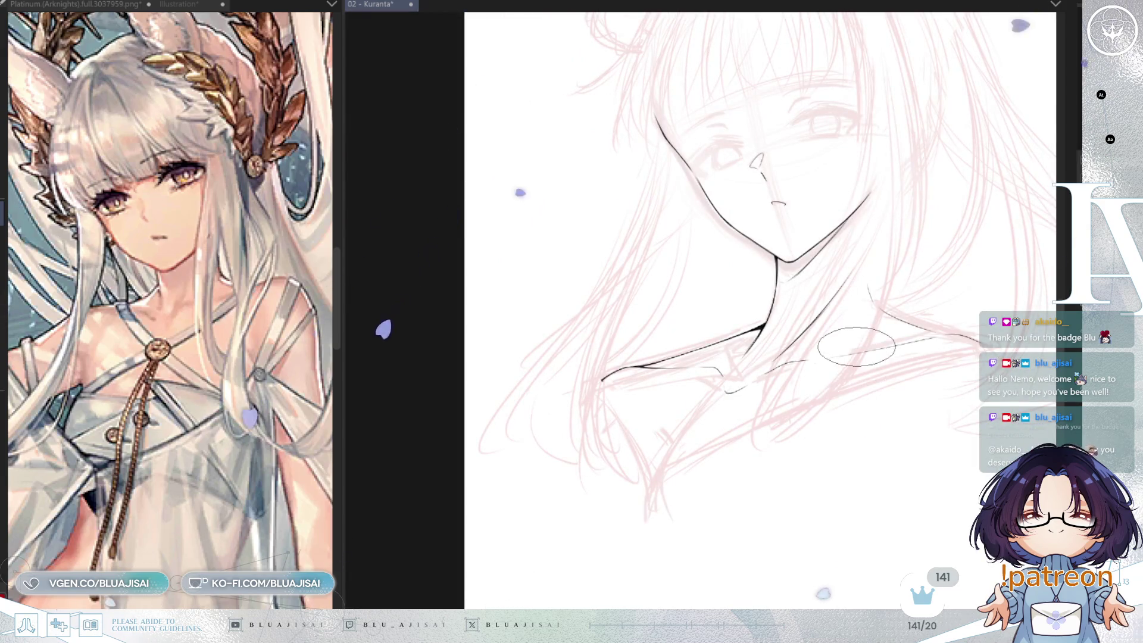
Zoom in and tilt the canvas slightly clockwise around the neck
key("Delete")
scroll(842, 357, "up", 1)
scroll(774, 375, "right", 1)
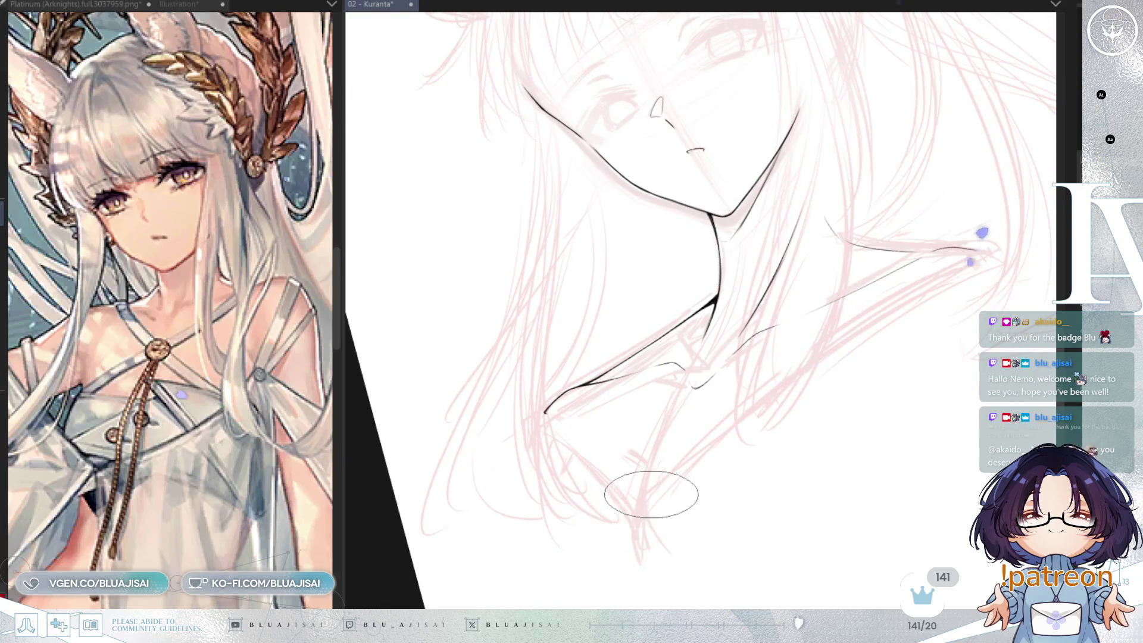
left_click_drag(740, 357, 686, 435)
mouse_move(746, 342)
left_mouse_down()
mouse_move(670, 456)
mouse_move(669, 434)
left_mouse_up()
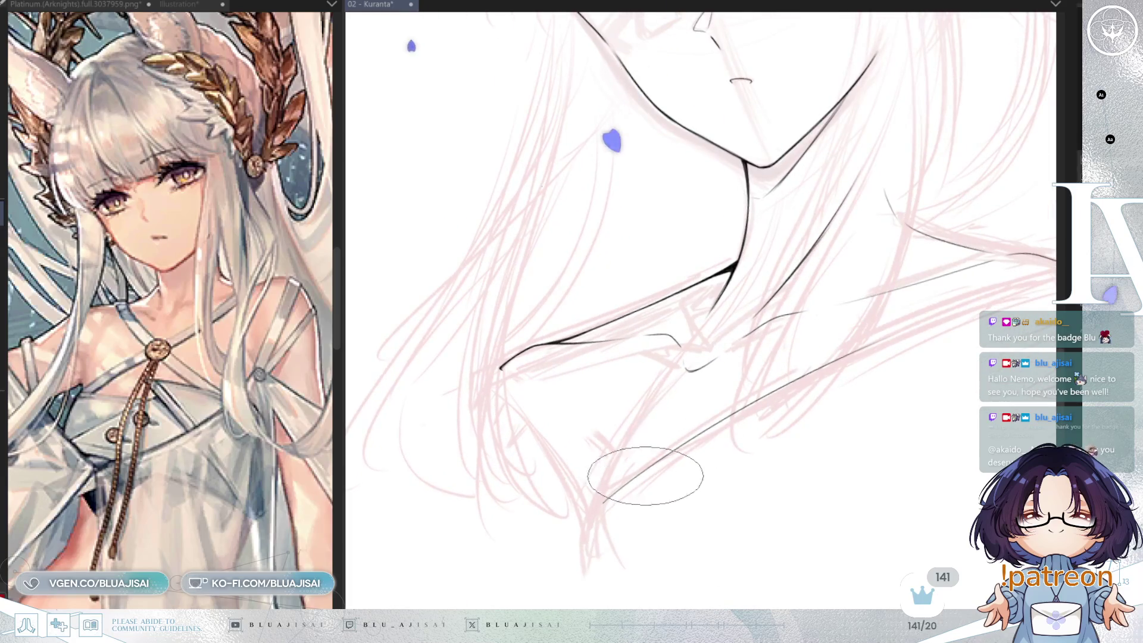
Ink a long line from the right shoulder running down-left, redoing the failed strokes
left_click_drag(596, 503, 931, 331)
key("ctrl+z")
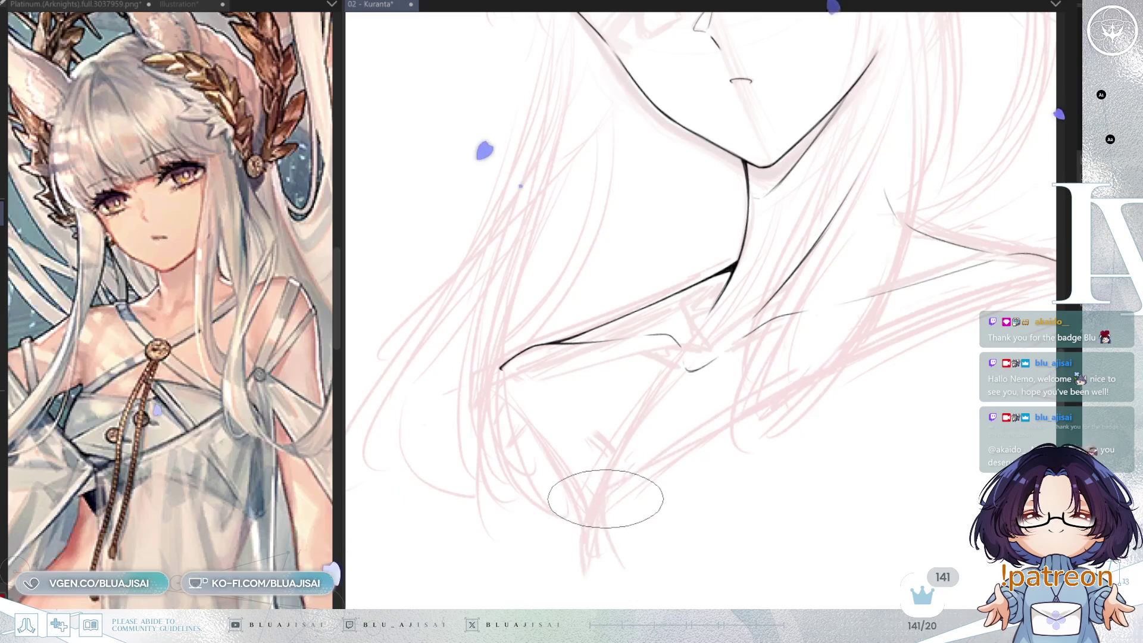
left_click_drag(598, 506, 947, 313)
mouse_move(856, 361)
left_mouse_down()
mouse_move(765, 352)
mouse_move(796, 528)
mouse_move(957, 255)
left_mouse_up()
key("ctrl+z")
left_click_drag(972, 255, 631, 470)
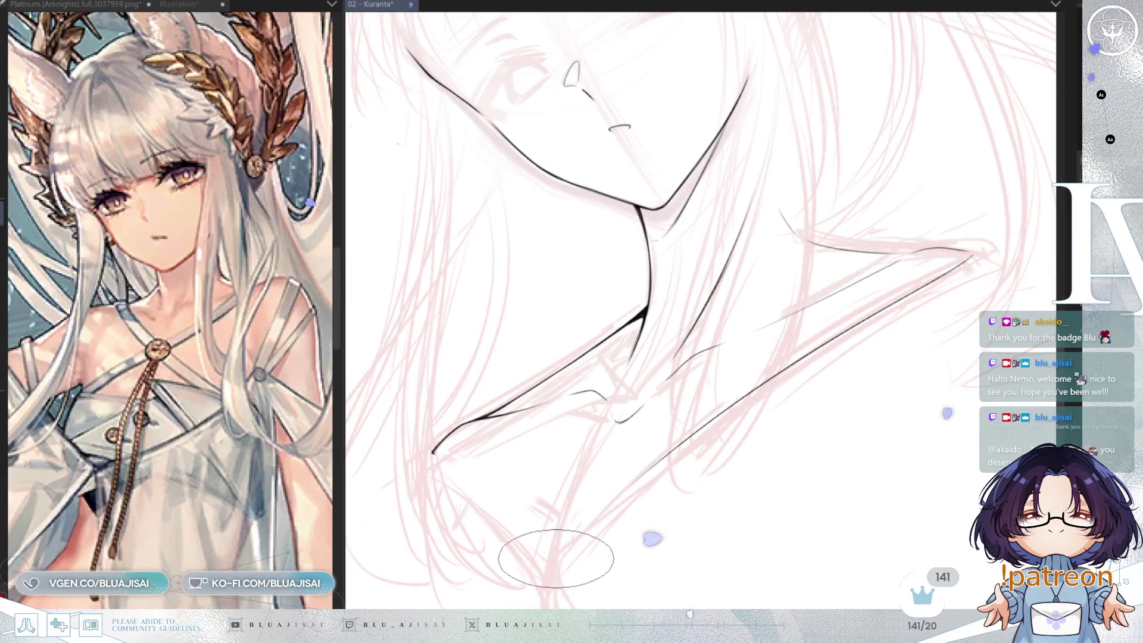
left_click_drag(611, 472, 557, 558)
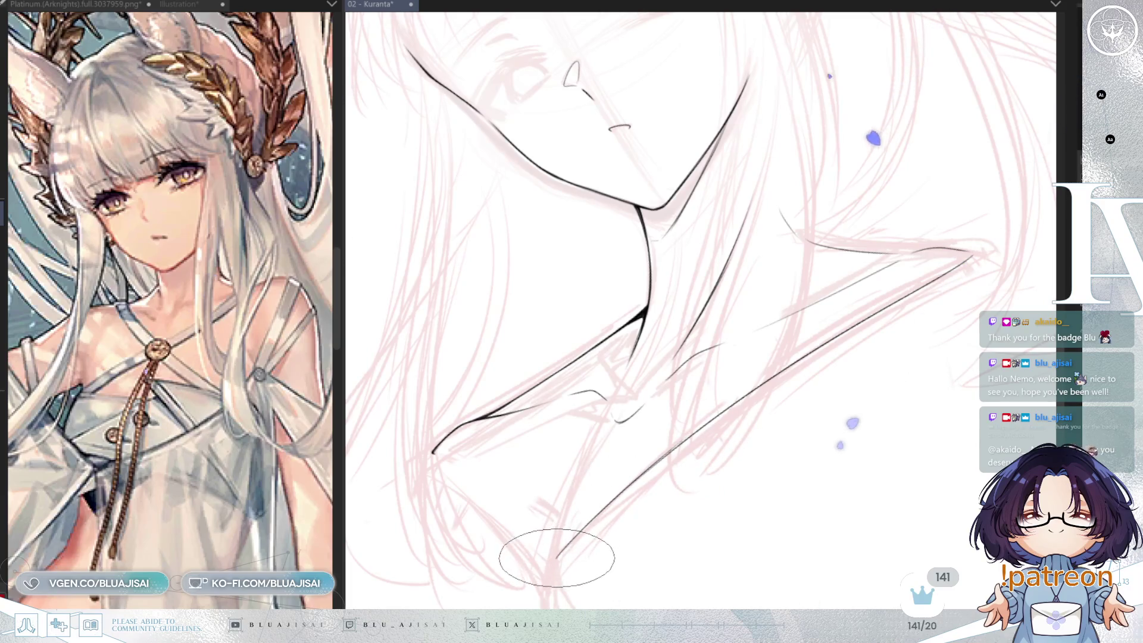
Pan along the collarbone, then mirror the view and tilt it counterclockwise to check
scroll(671, 455, "up", 2)
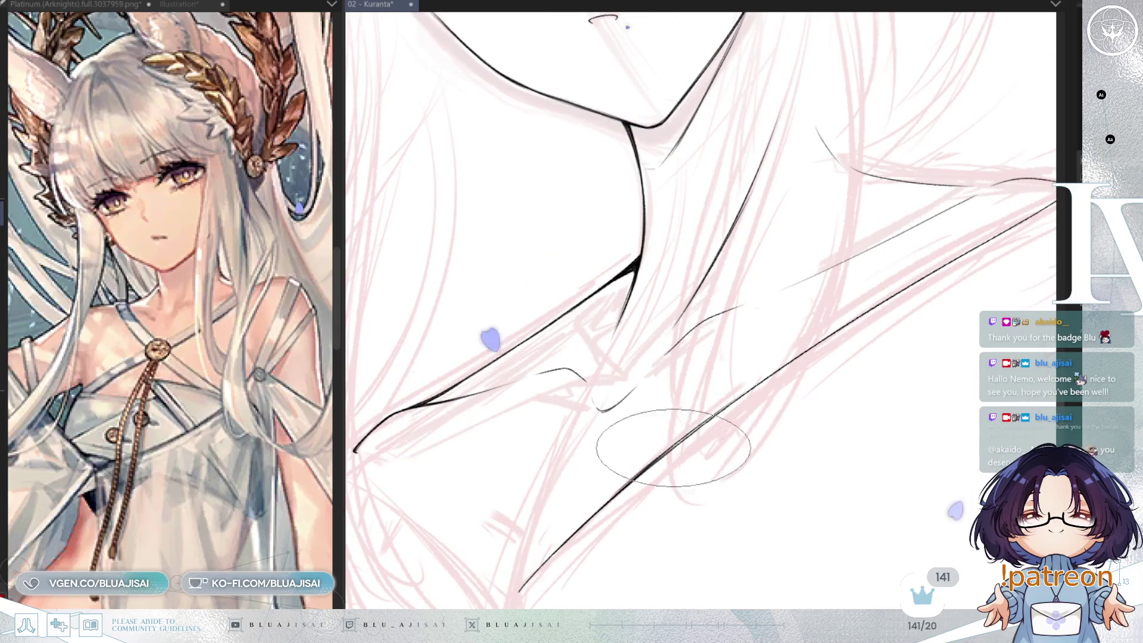
left_click_drag(851, 318, 744, 404)
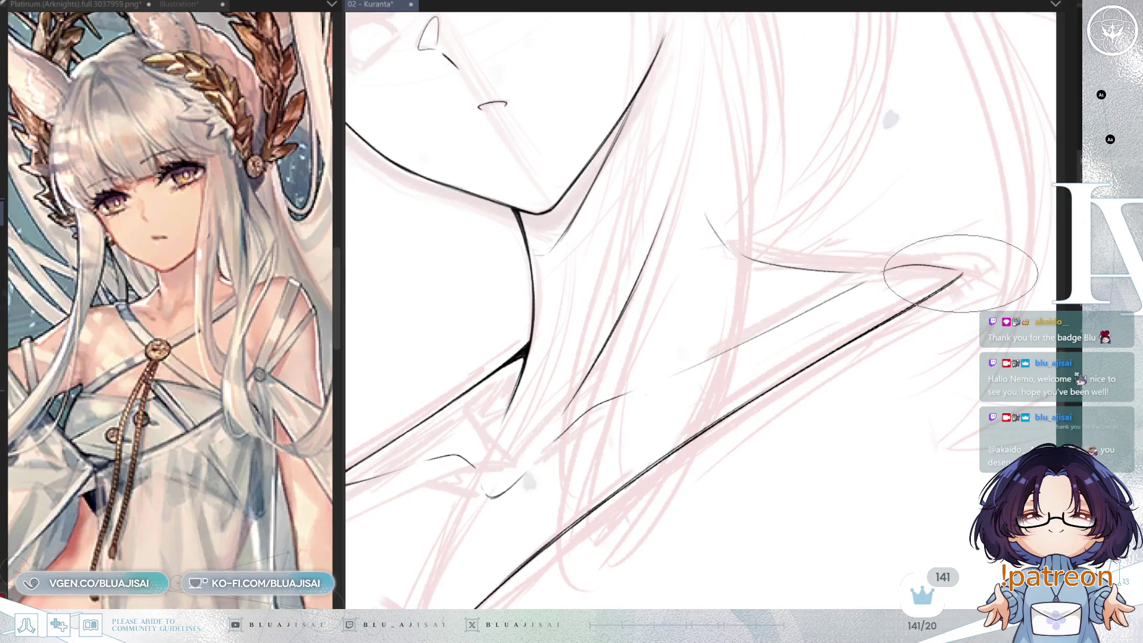
left_click_drag(651, 446, 696, 395)
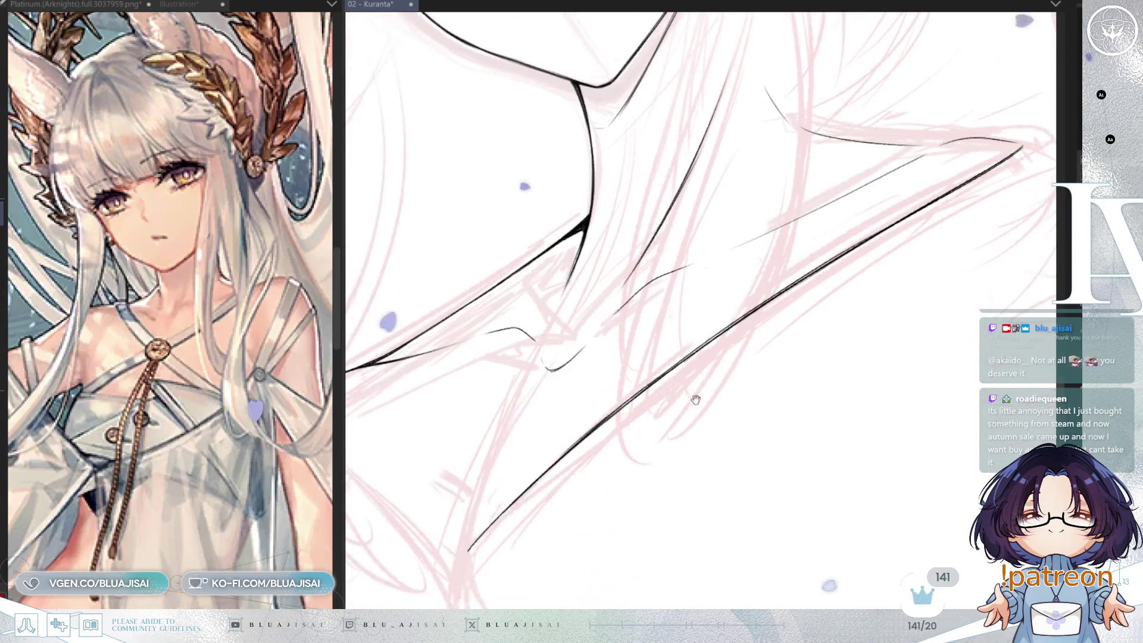
scroll(673, 424, "down", 1)
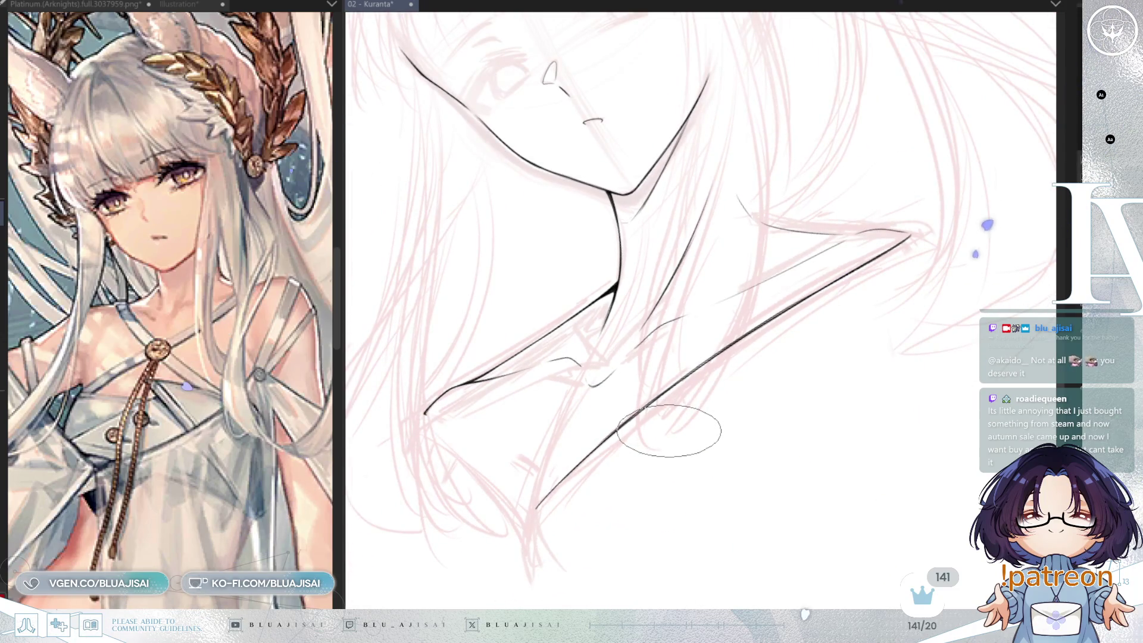
key("h")
key("Delete")
key("Delete")
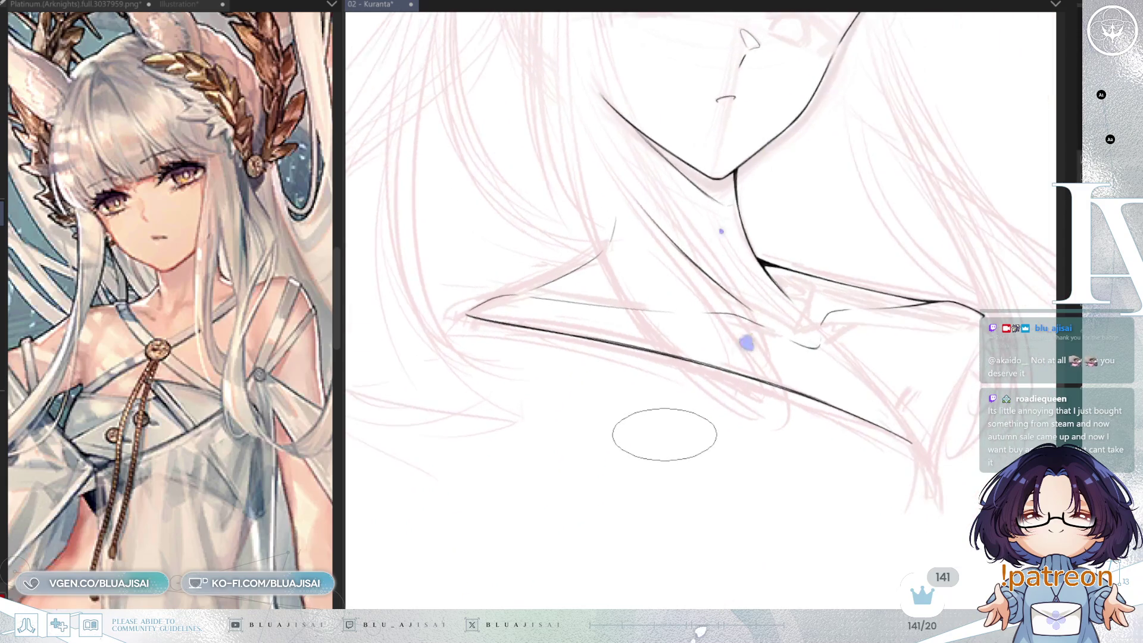
mouse_move(677, 446)
left_mouse_down()
mouse_move(627, 429)
mouse_move(759, 337)
mouse_move(829, 307)
left_mouse_up()
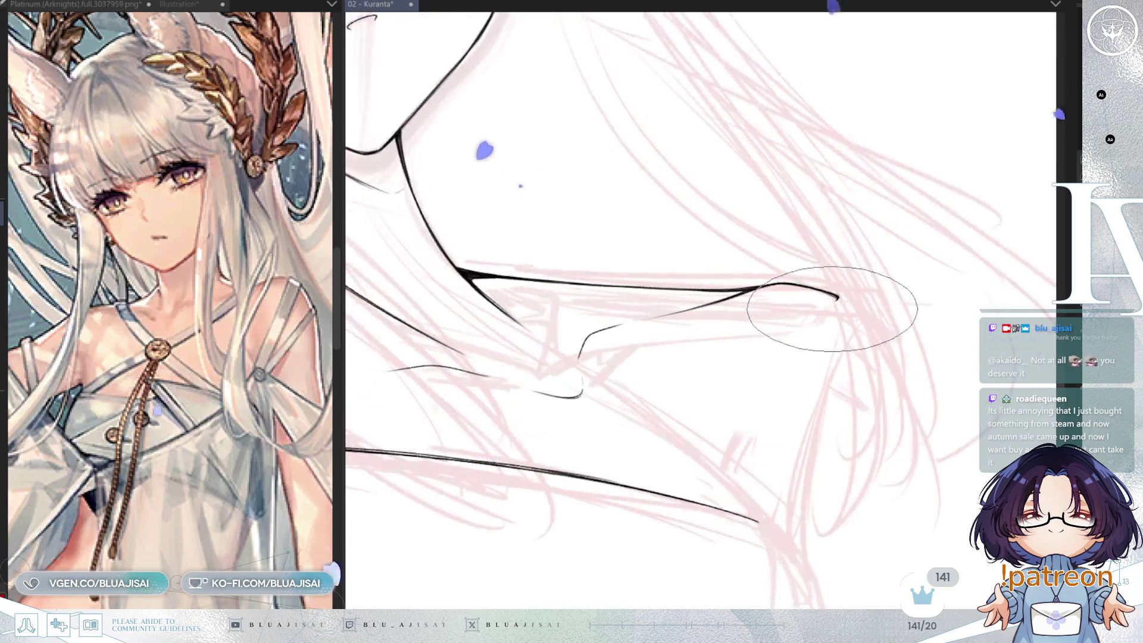
Undo the stray end stroke and, with a smaller brush, ink a line down to the lower shoulder line
key("ctrl+z")
key("bracketleft")
key("bracketleft")
key("bracketleft")
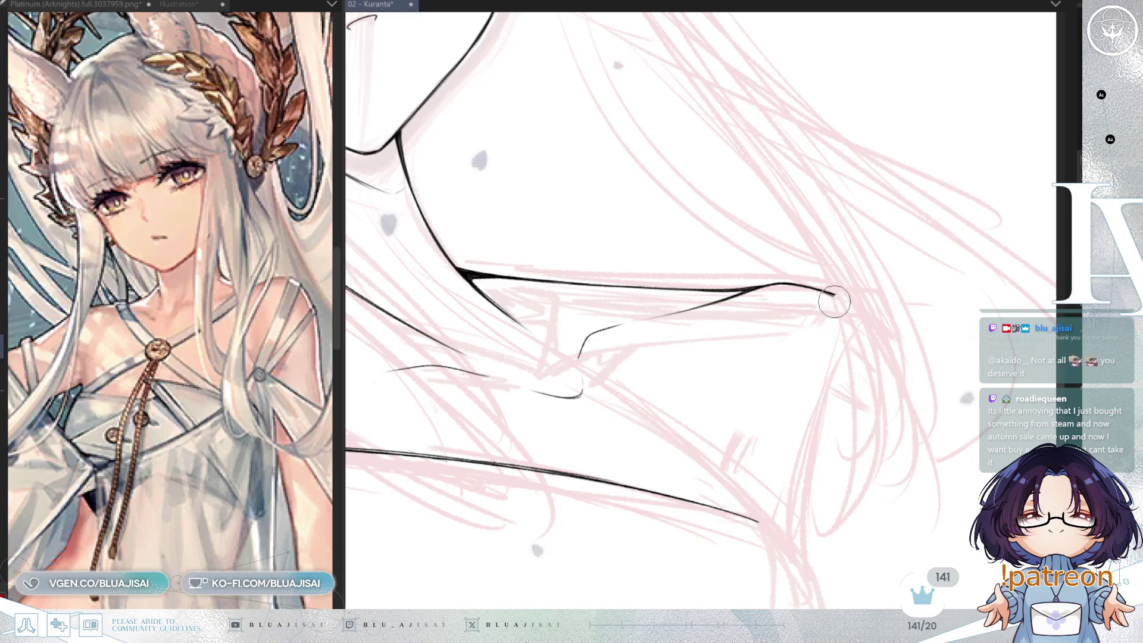
mouse_move(834, 295)
left_mouse_down()
mouse_move(768, 464)
mouse_move(762, 512)
left_mouse_up()
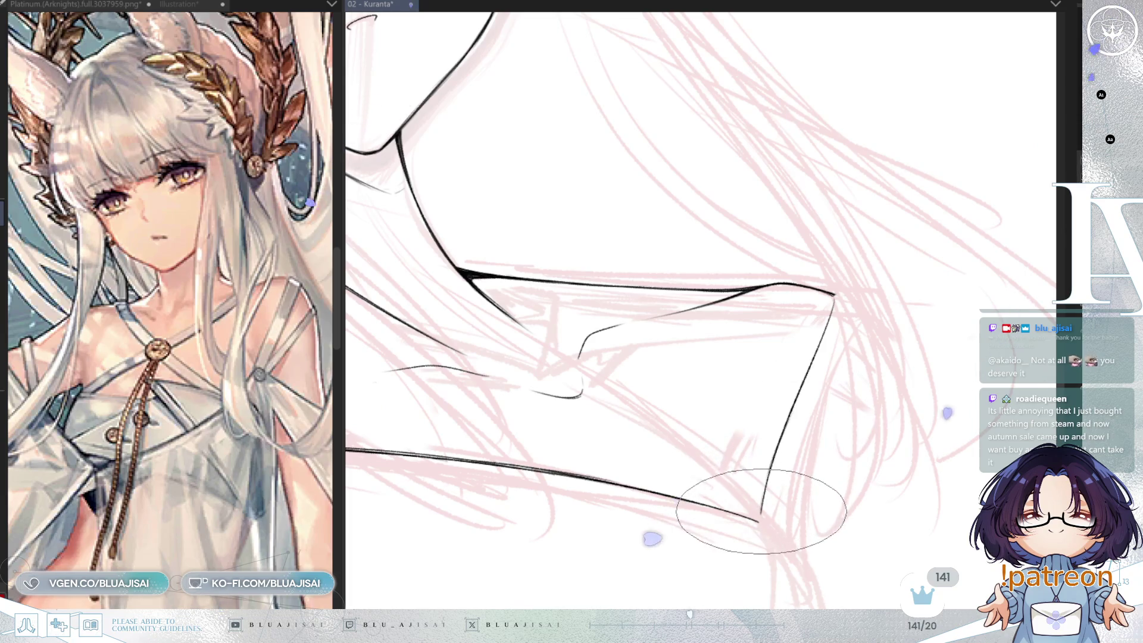
left_click_drag(769, 453, 762, 503)
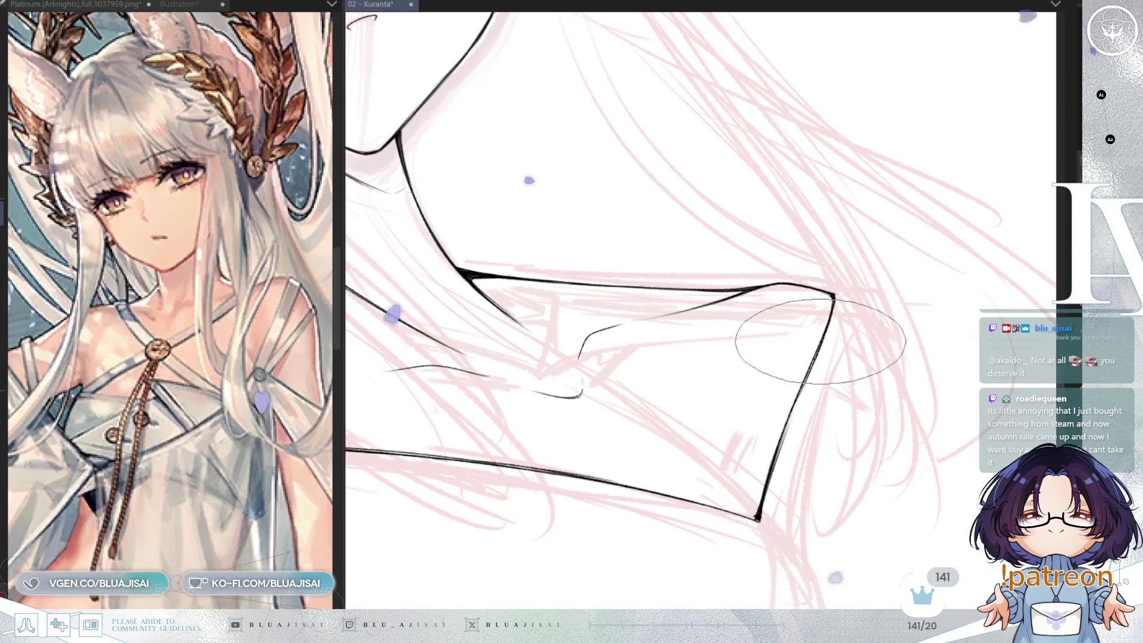
mouse_move(778, 472)
left_mouse_down()
mouse_move(766, 454)
mouse_move(793, 433)
left_mouse_up()
scroll(793, 433, "down", 3)
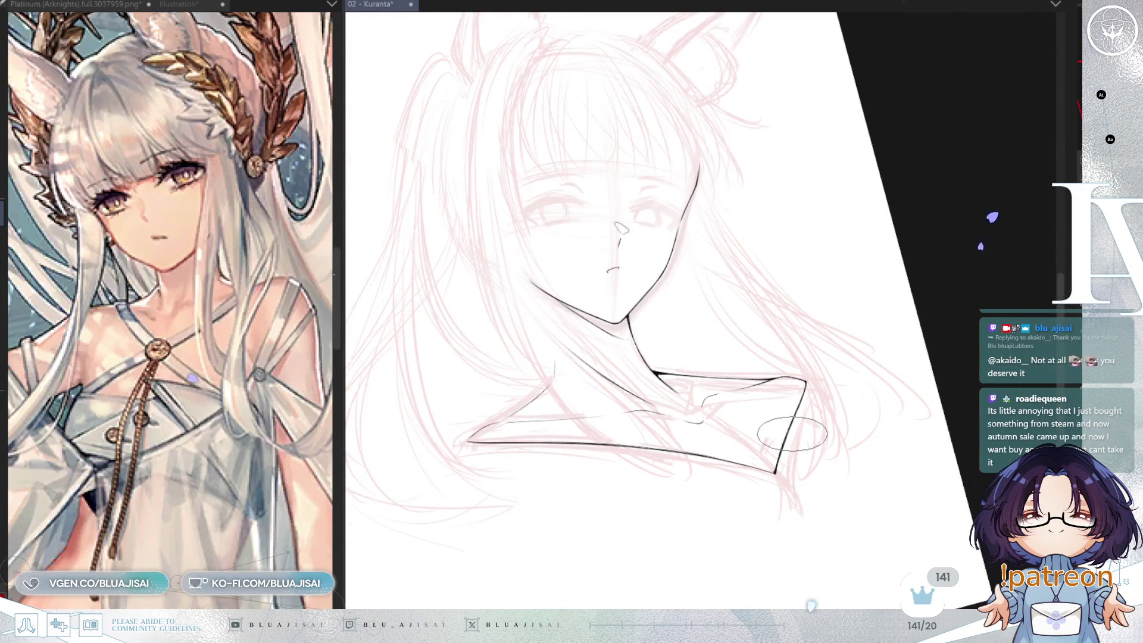
Level the view and trace the jaw, neck and collar outline with the G-pen
mouse_move(894, 363)
left_mouse_down()
mouse_move(751, 402)
mouse_move(900, 360)
left_mouse_up()
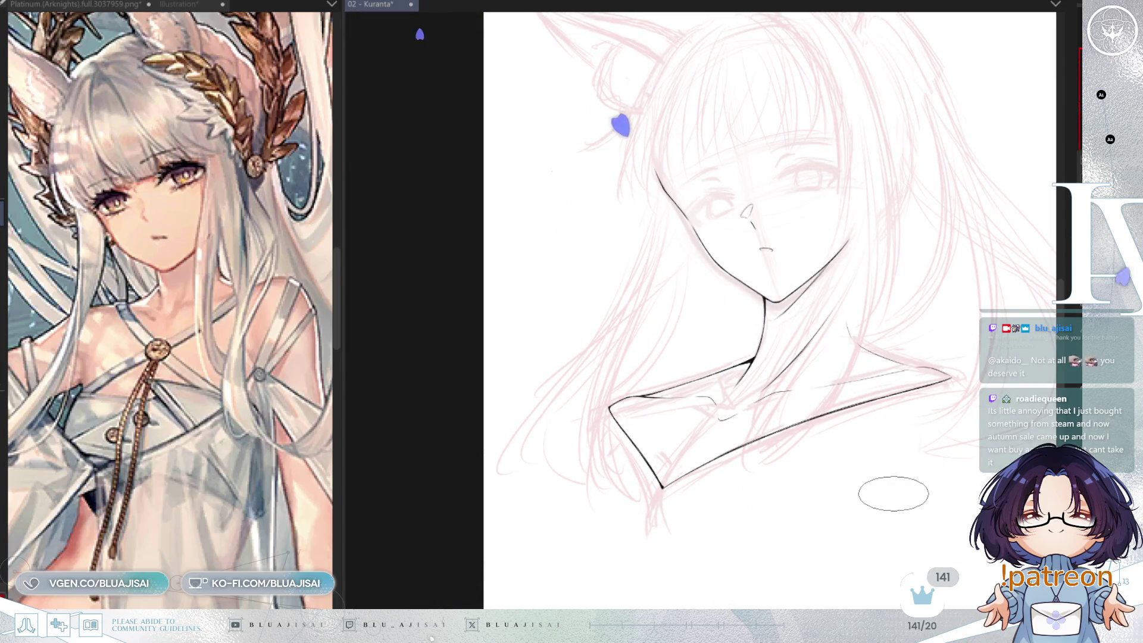
scroll(893, 493, "down", 3)
left_click_drag(893, 494, 729, 433)
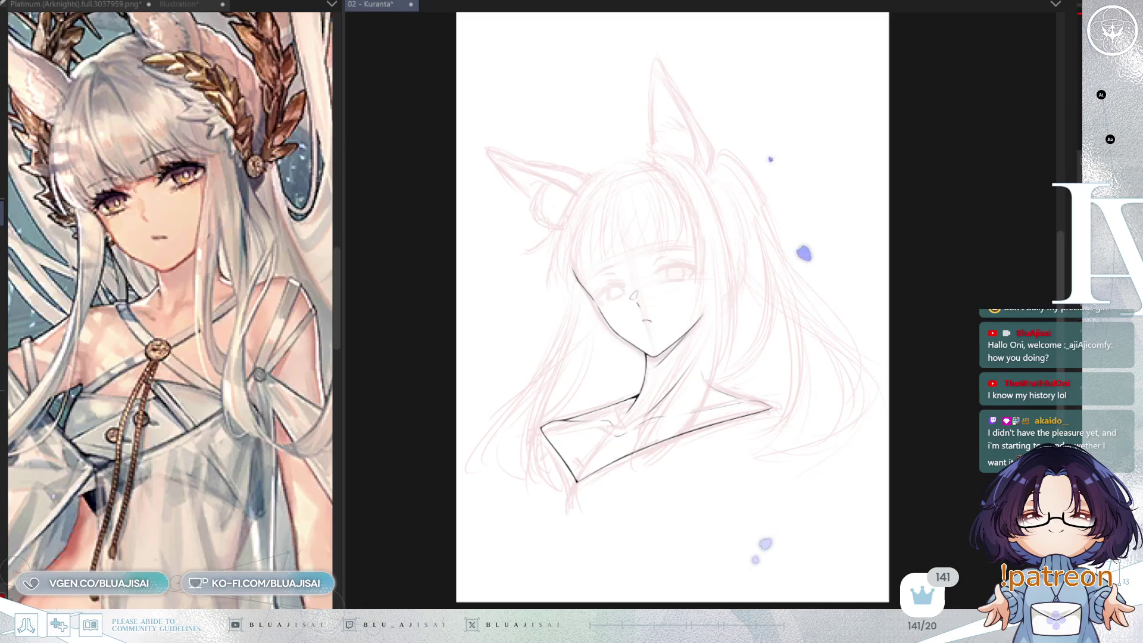
scroll(709, 320, "up", 5)
Zoom into the neck and collarbones and rotate the view until the neck stands upright
left_click_drag(740, 358, 512, 345)
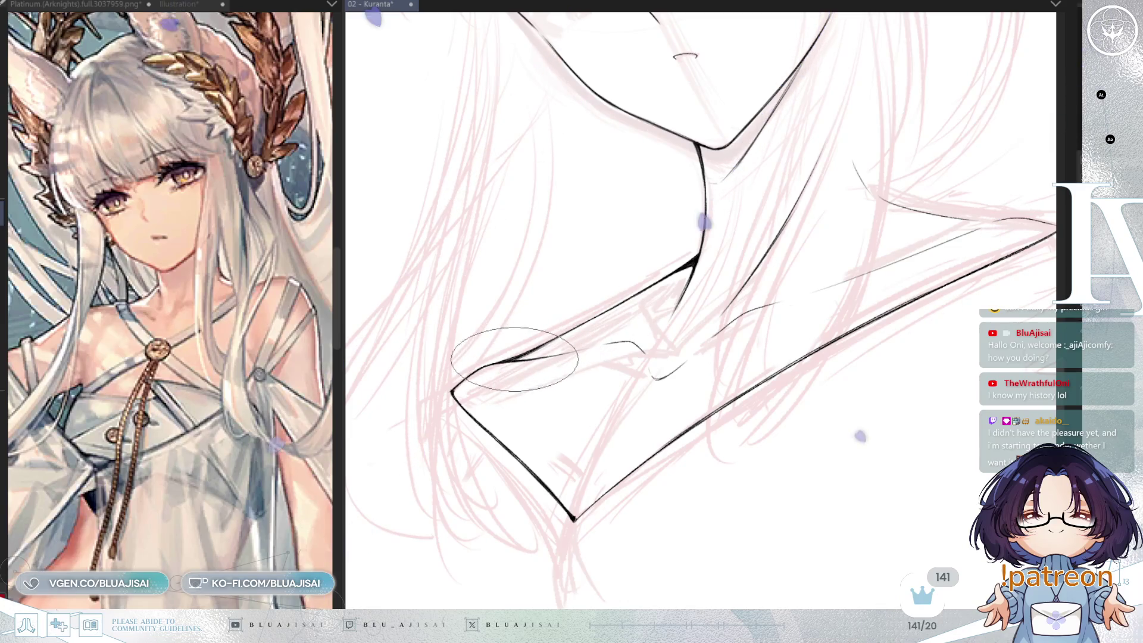
scroll(519, 356, "up", 2)
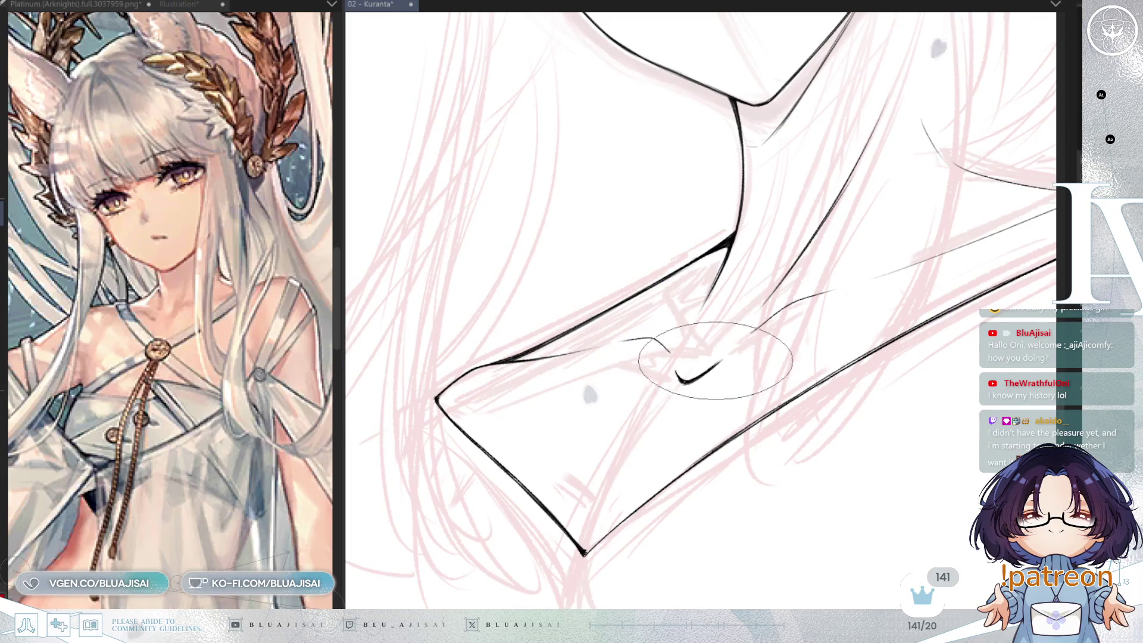
key("minus")
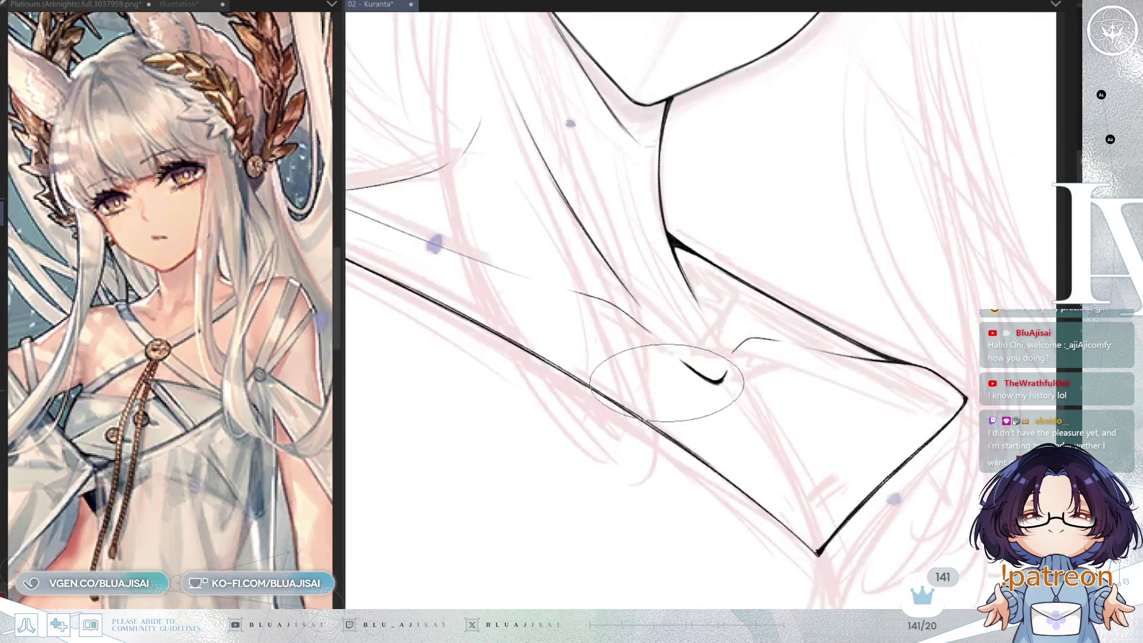
scroll(684, 375, "up", 2)
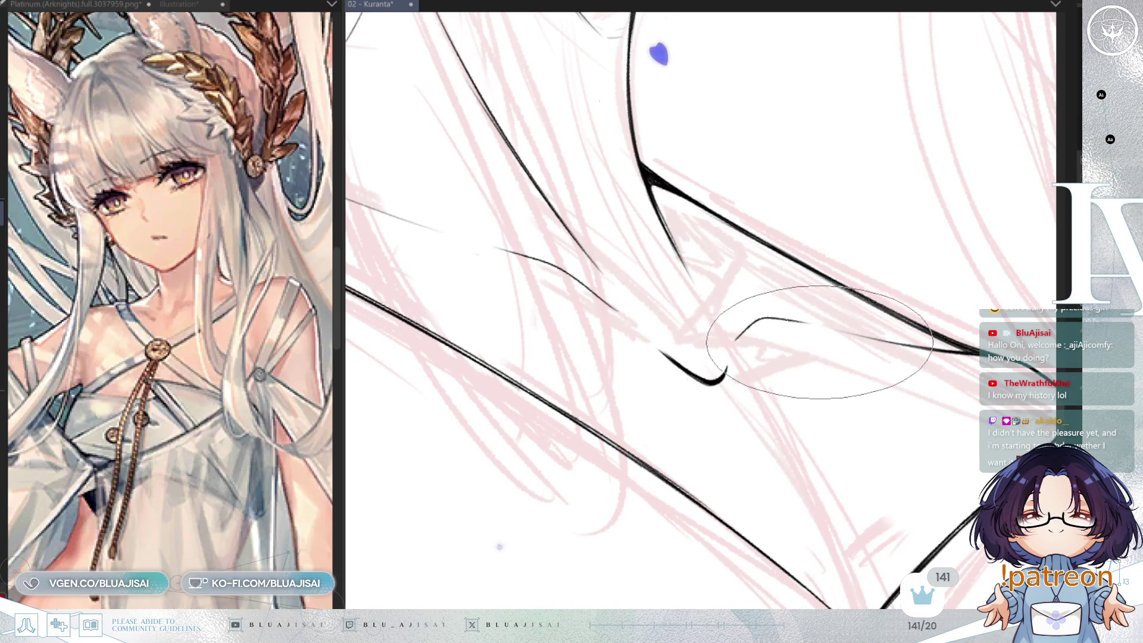
scroll(803, 346, "down", 4)
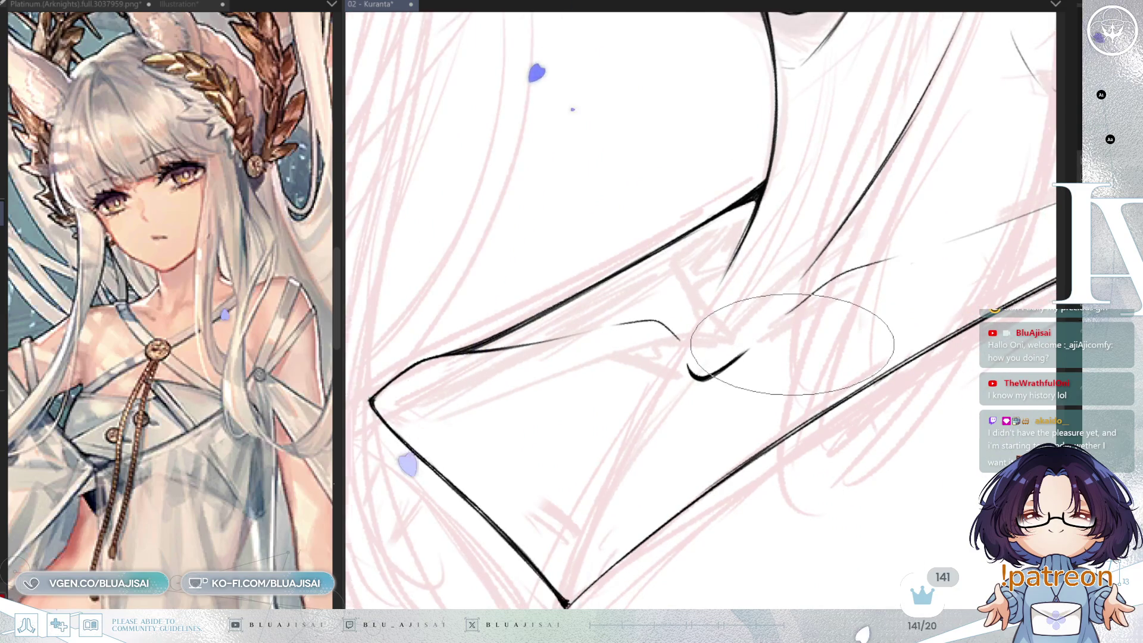
left_click_drag(790, 346, 728, 400)
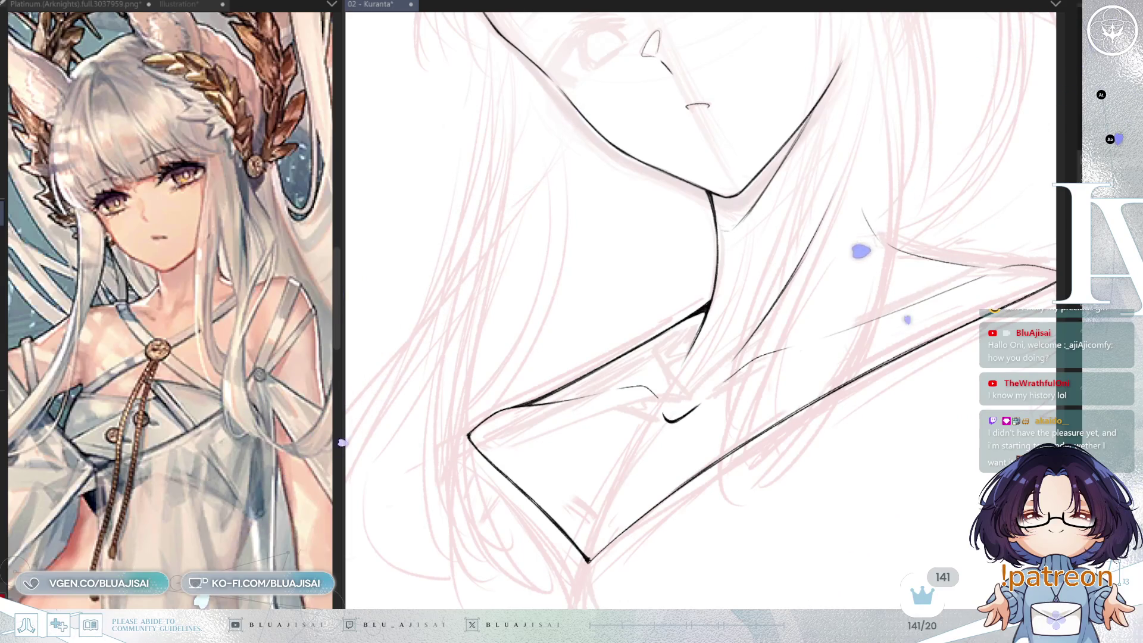
key("End")
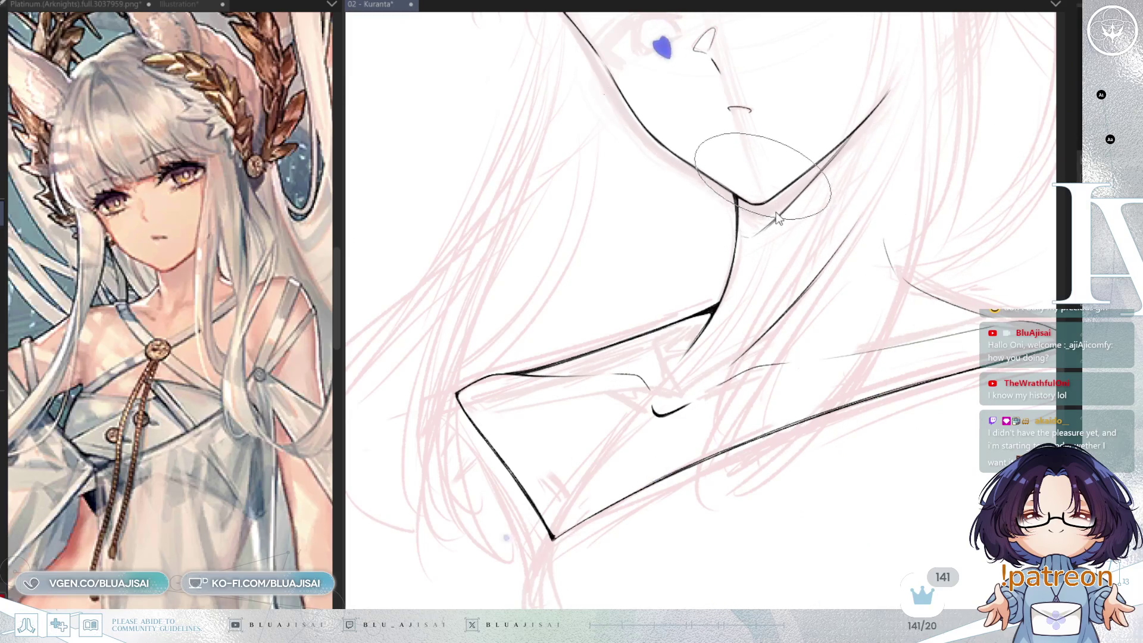
key("Home")
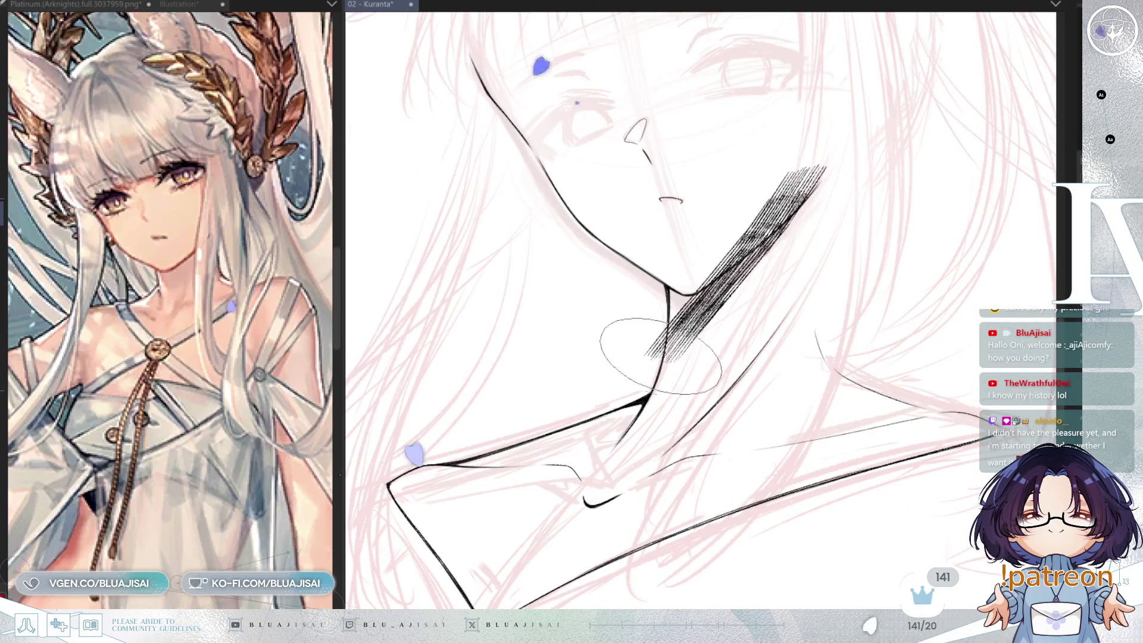
Lay diagonal hatching under the chin and erase its edges clean along the chin and neck lines
mouse_move(714, 250)
left_mouse_down()
mouse_move(697, 274)
mouse_move(779, 203)
mouse_move(685, 309)
mouse_move(766, 230)
left_mouse_up()
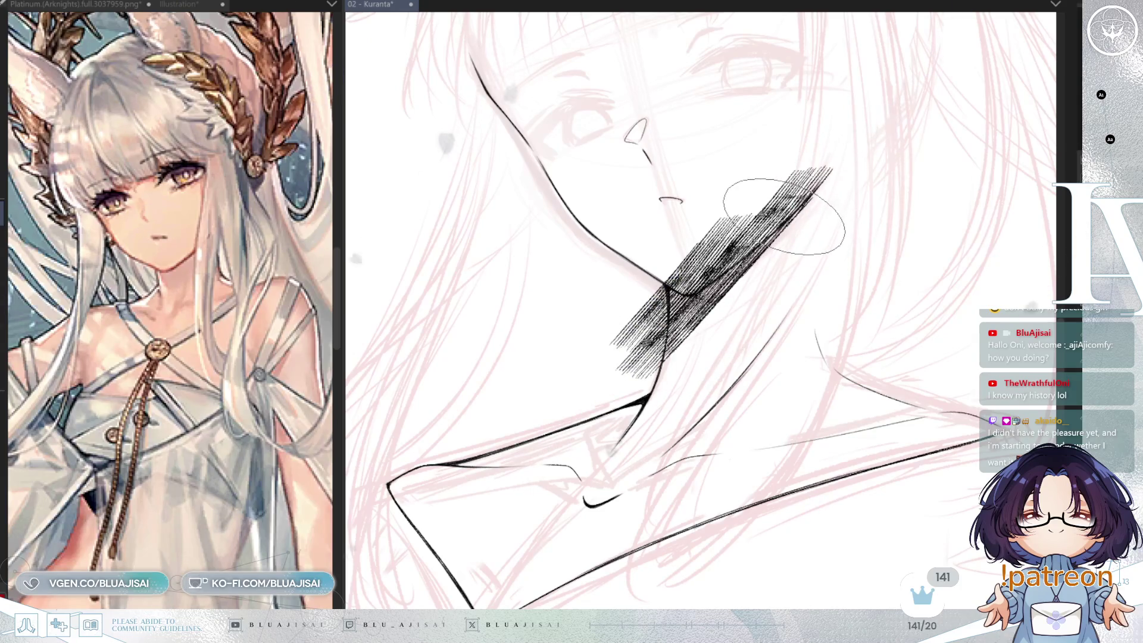
scroll(780, 217, "up", 2)
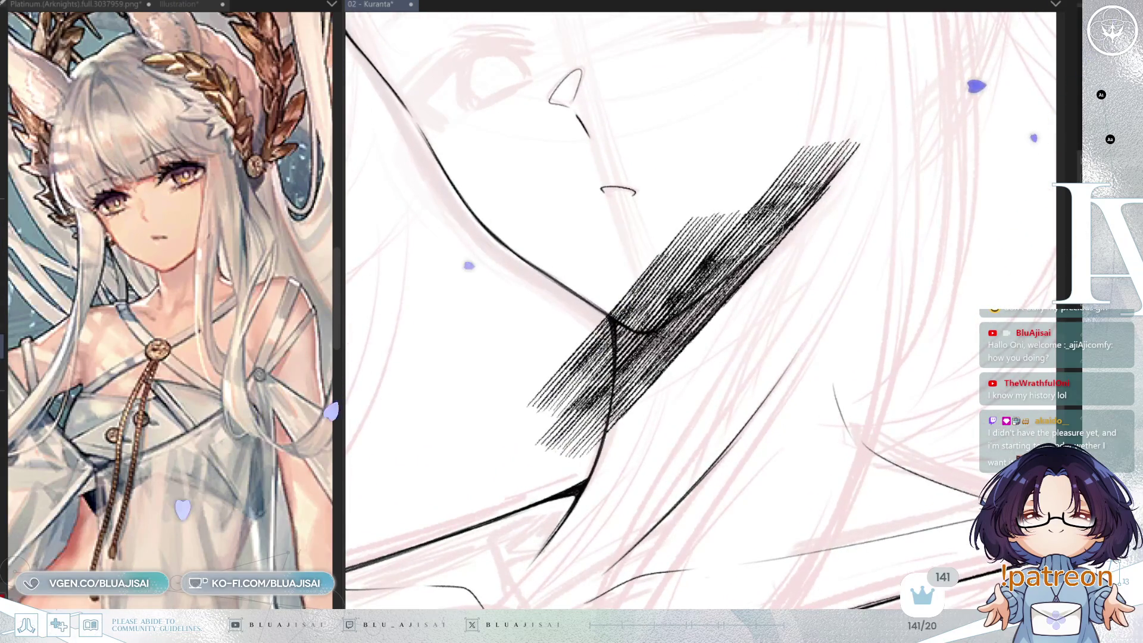
mouse_move(613, 309)
left_mouse_down()
mouse_move(600, 432)
mouse_move(602, 402)
mouse_move(589, 441)
mouse_move(586, 333)
mouse_move(514, 426)
left_mouse_up()
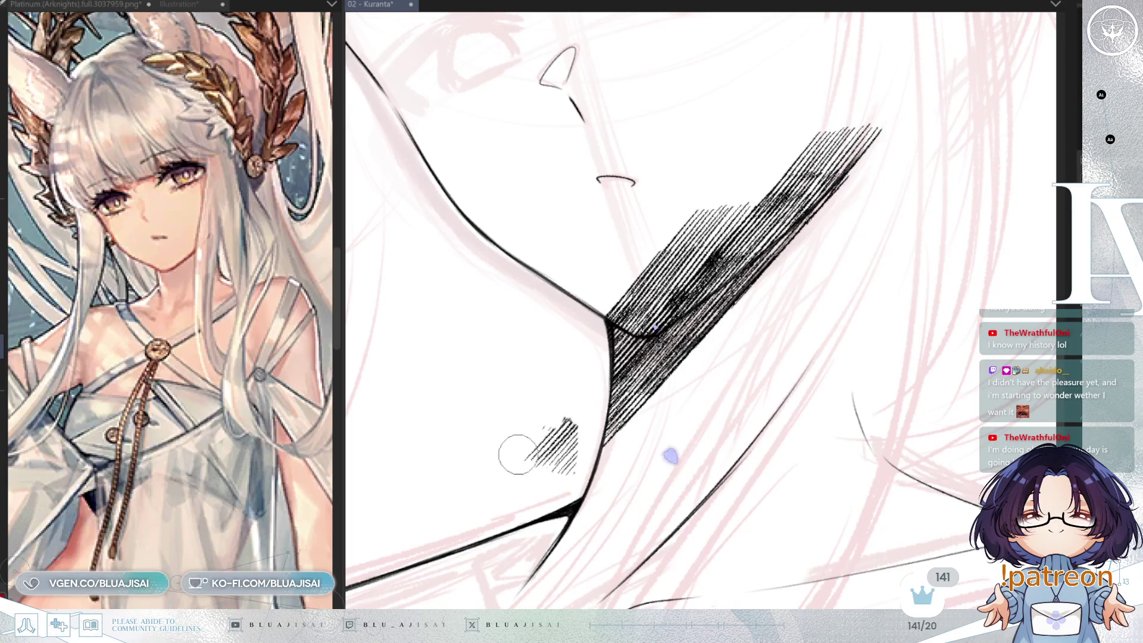
mouse_move(530, 478)
left_mouse_down()
mouse_move(561, 421)
mouse_move(576, 454)
left_mouse_up()
mouse_move(620, 309)
left_mouse_down()
mouse_move(639, 326)
mouse_move(654, 322)
mouse_move(792, 208)
left_mouse_up()
left_click_drag(691, 292, 780, 218)
mouse_move(867, 244)
left_mouse_down()
mouse_move(774, 285)
mouse_move(705, 298)
left_mouse_up()
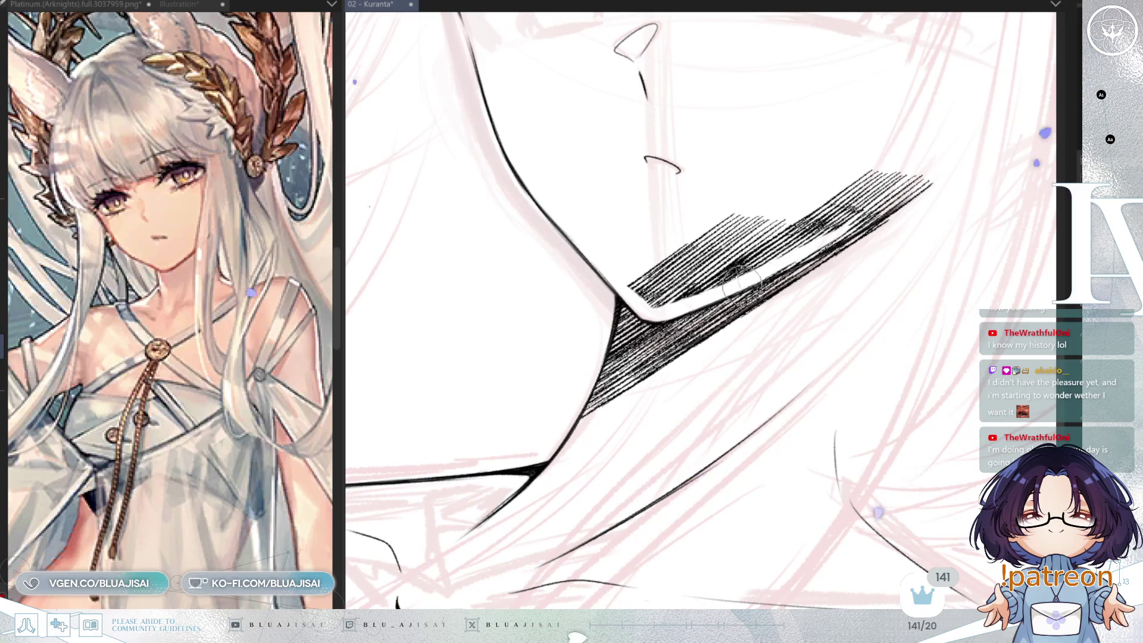
left_click_drag(769, 267, 900, 198)
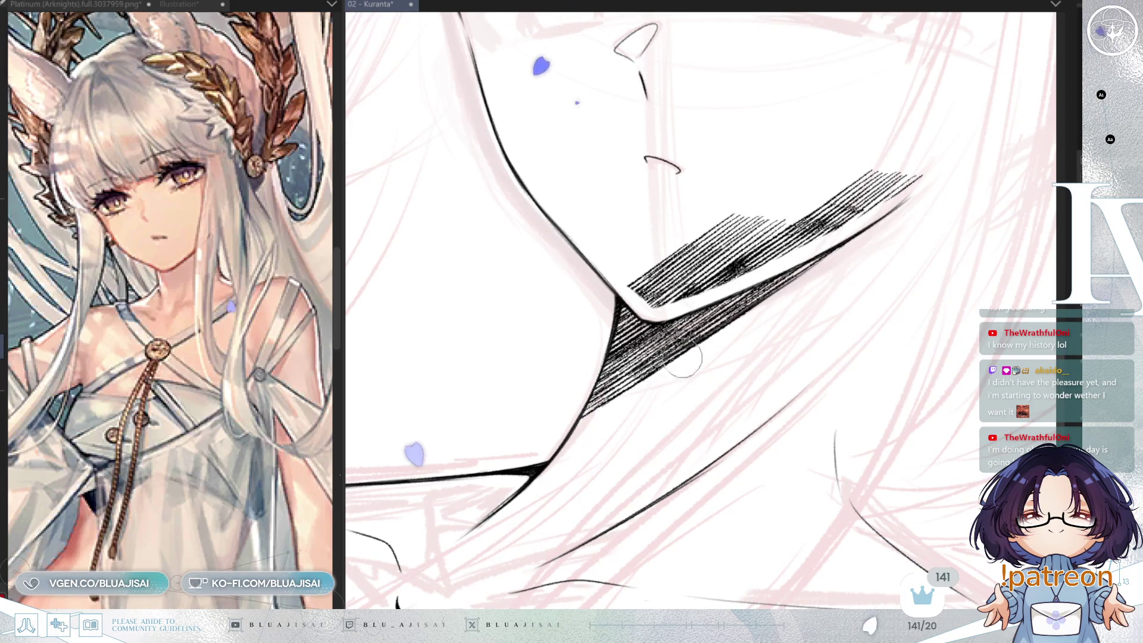
mouse_move(650, 262)
left_mouse_down()
mouse_move(631, 279)
mouse_move(648, 292)
mouse_move(742, 265)
mouse_move(866, 198)
mouse_move(725, 244)
mouse_move(727, 217)
left_mouse_up()
Add more diagonal hatch strokes to the neck shadow, then mirror and level the view
key("minus")
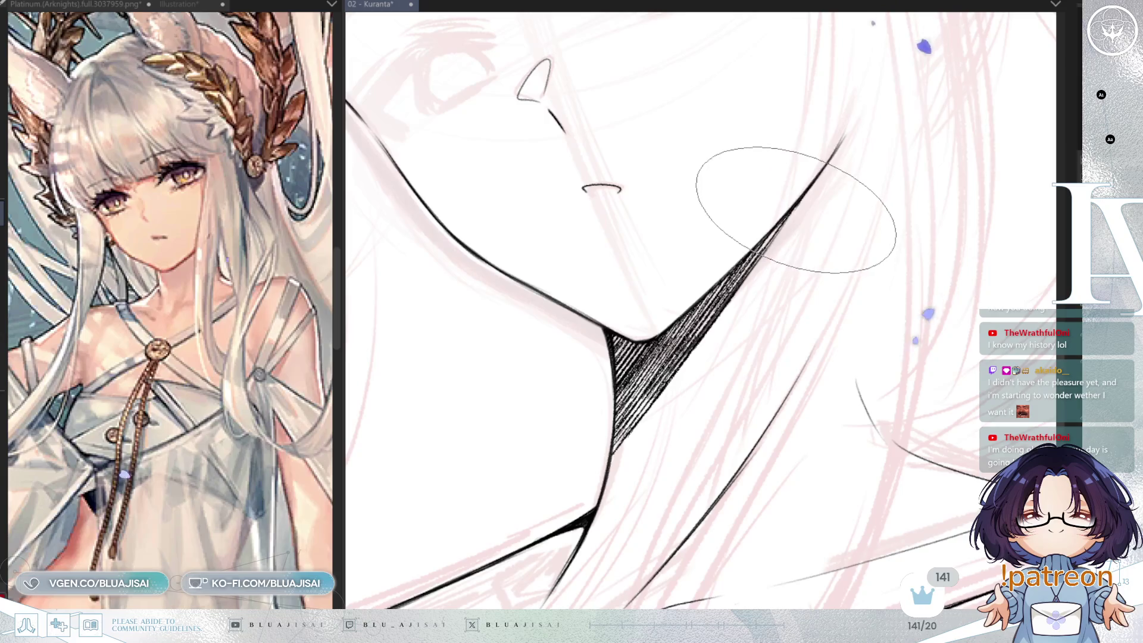
mouse_move(727, 320)
left_mouse_down()
mouse_move(587, 395)
mouse_move(677, 356)
left_mouse_up()
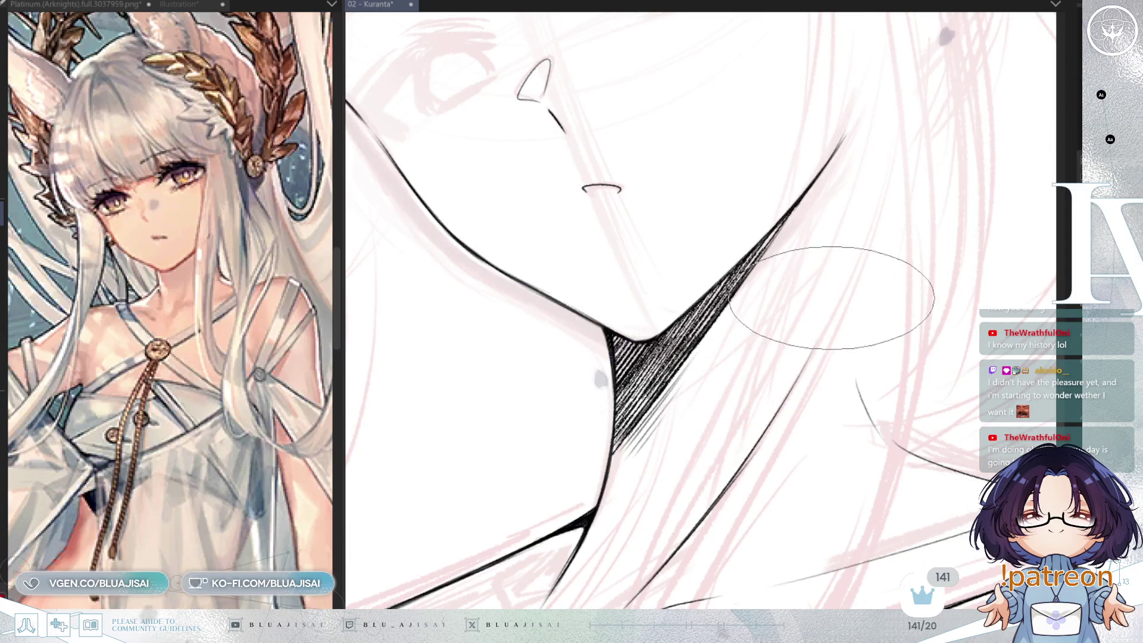
key("h")
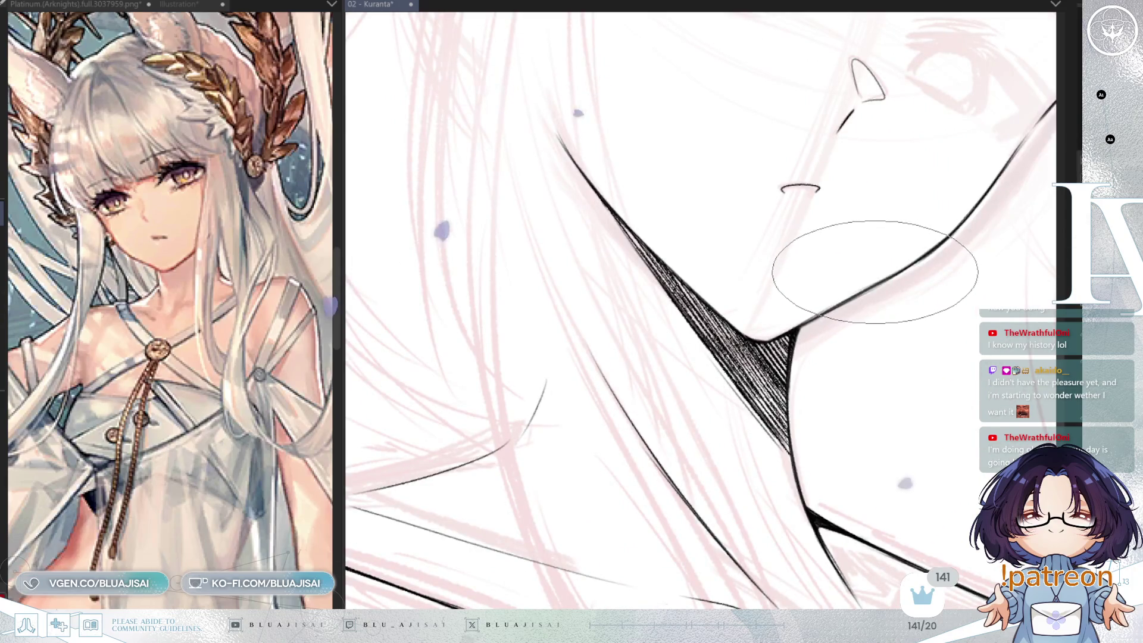
key("Home")
scroll(859, 276, "down", 5)
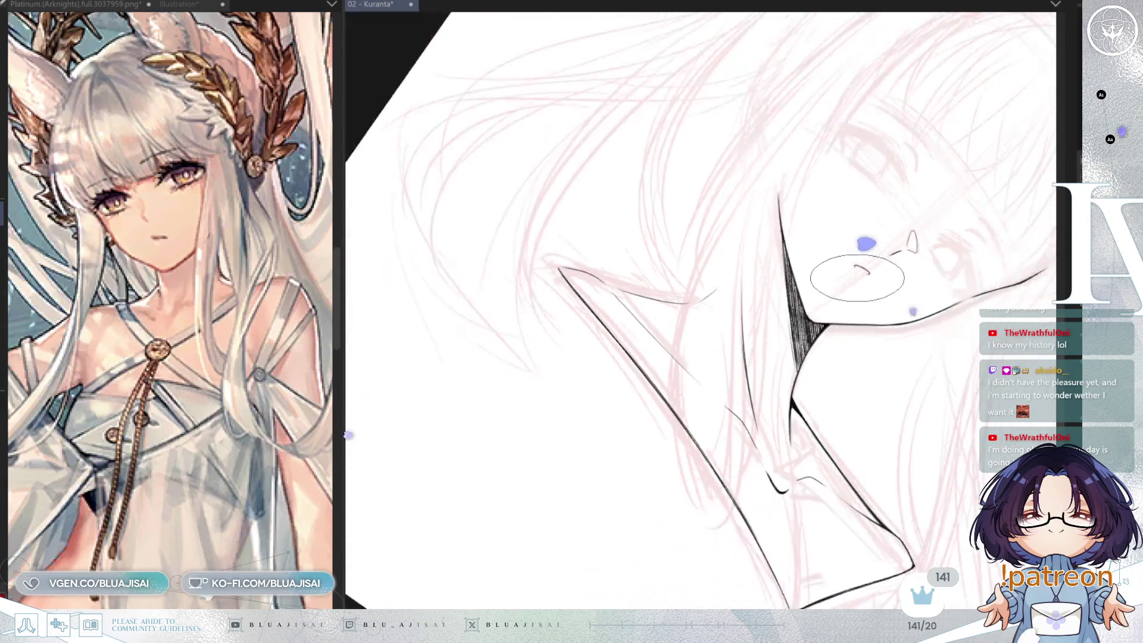
Turn the view upright and ink the chin, neck and collar outlines with the pen
mouse_move(927, 280)
left_mouse_down()
mouse_move(778, 326)
mouse_move(798, 247)
mouse_move(852, 318)
left_mouse_up()
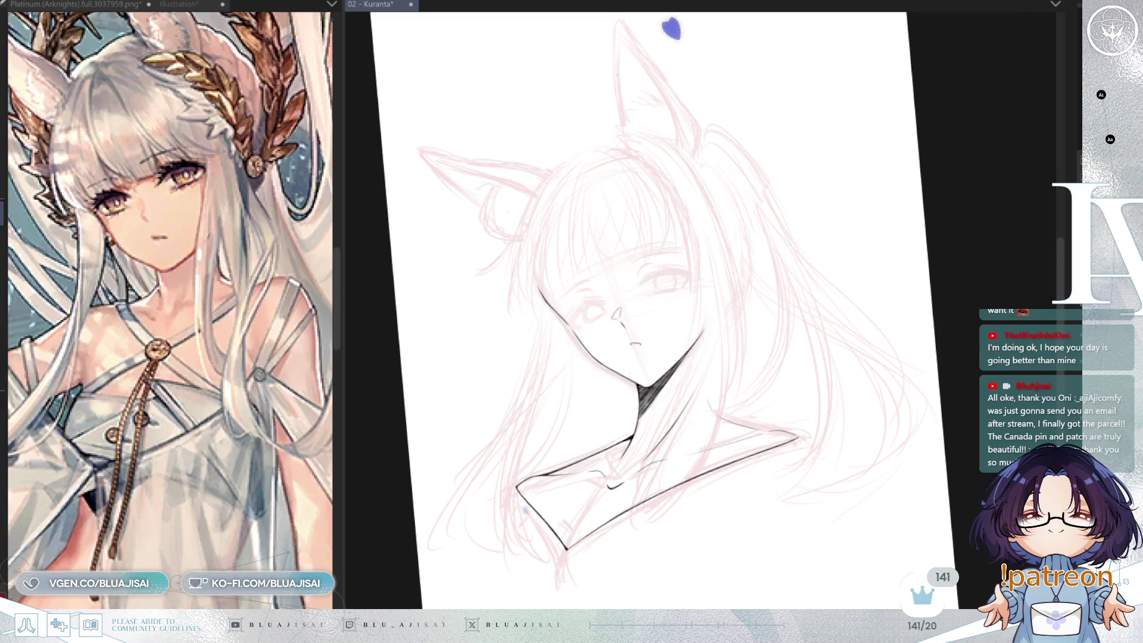
scroll(809, 351, "up", 5)
Ink over the faint shoulder line with the pen
scroll(790, 375, "up", 3)
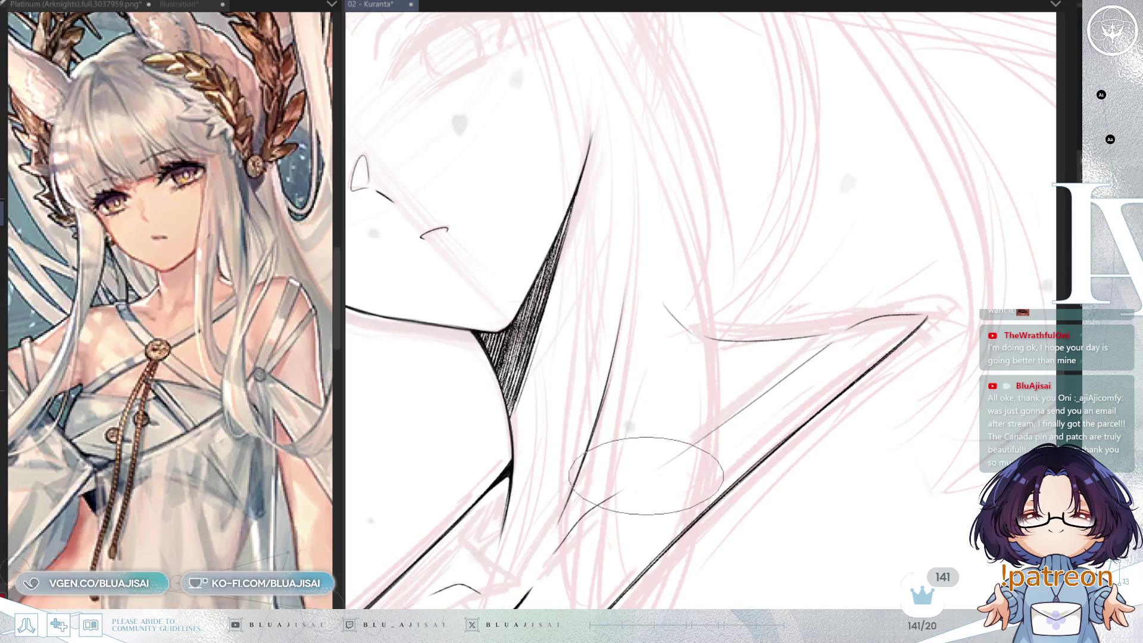
key("minus")
key("minus")
key("minus")
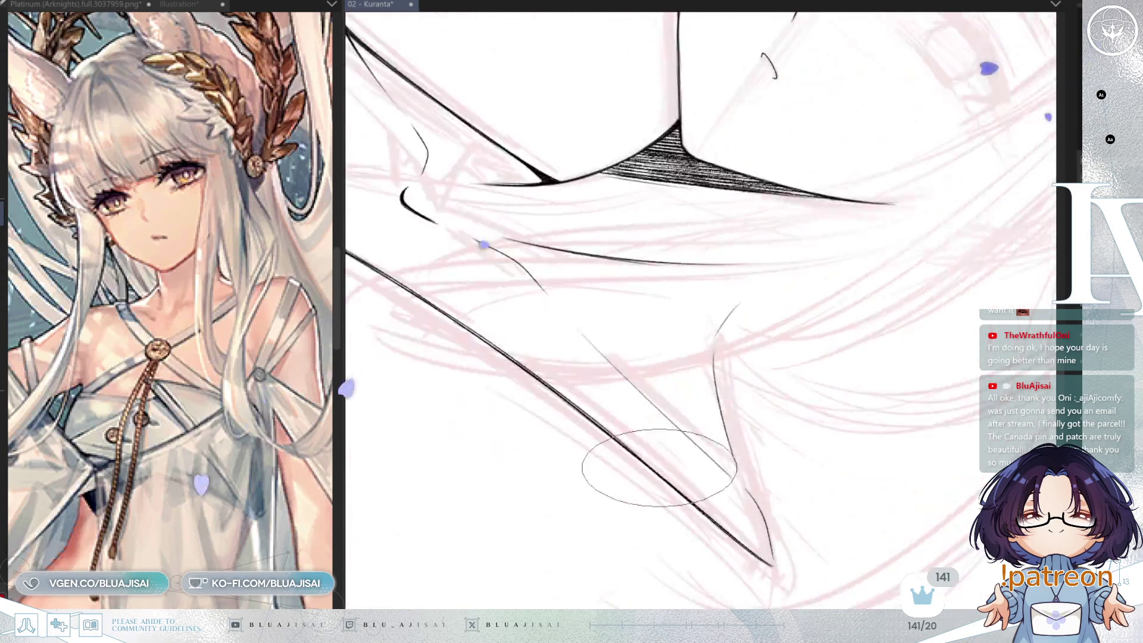
key("minus")
key("minus")
key("minus")
left_click_drag(591, 328, 580, 381)
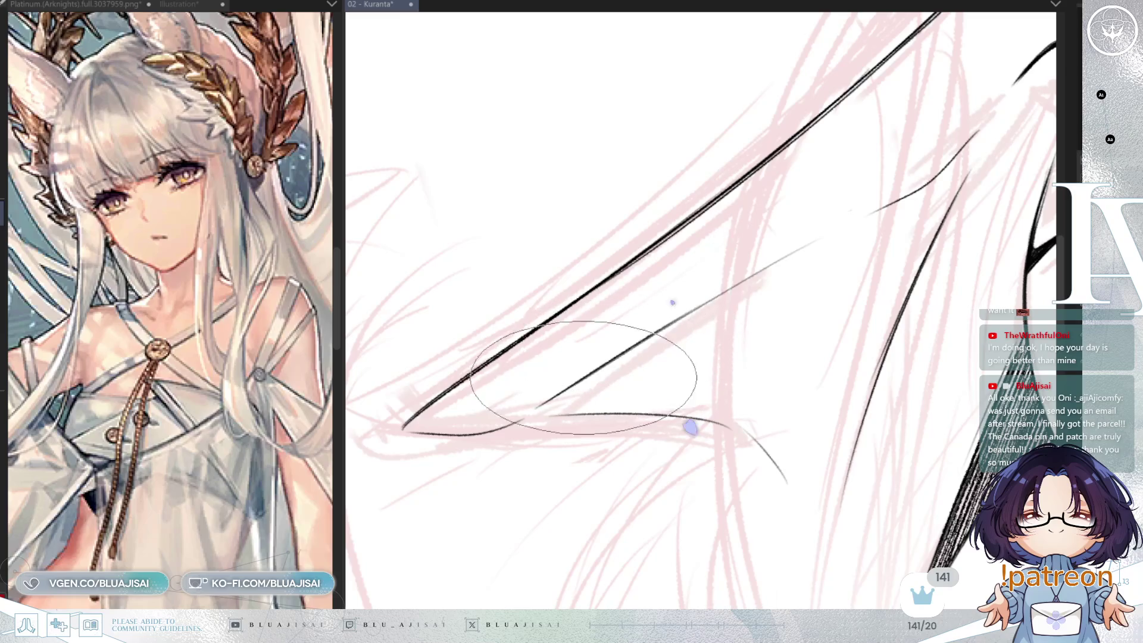
left_click_drag(655, 333, 797, 250)
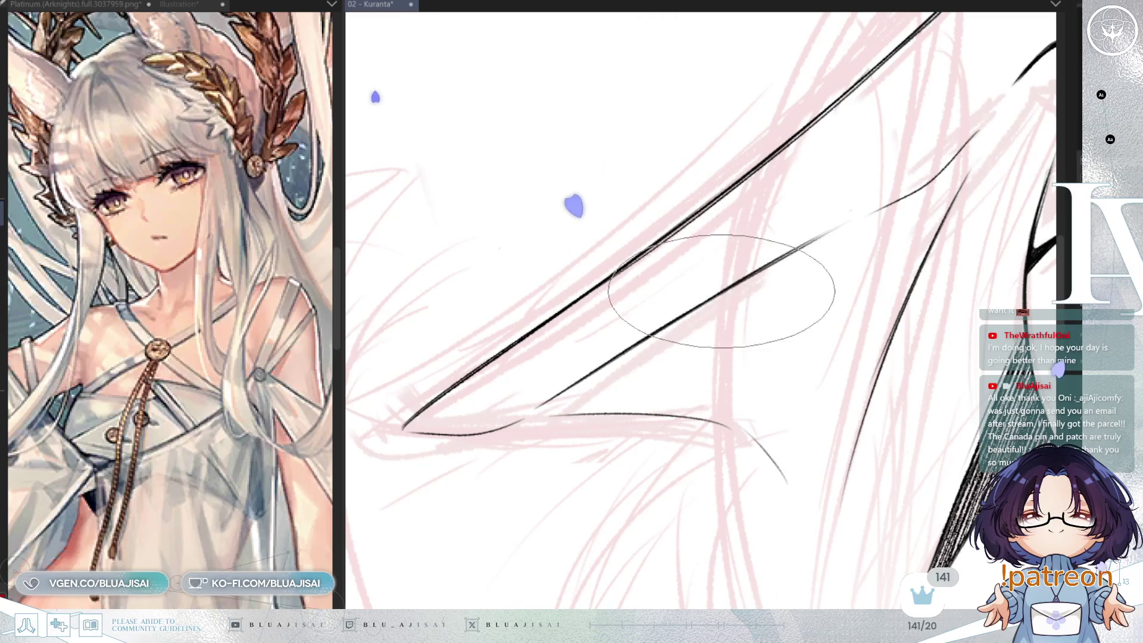
Mirror and rotate the view around the shoulder corner, then free-transform the shoulder linework
key("m")
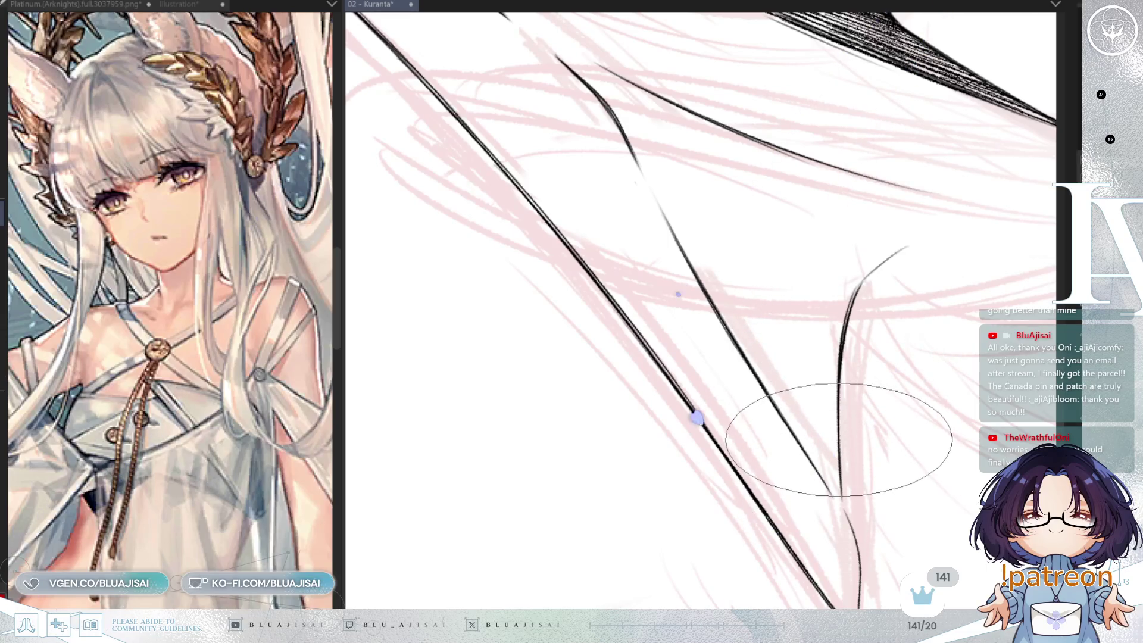
key("minus")
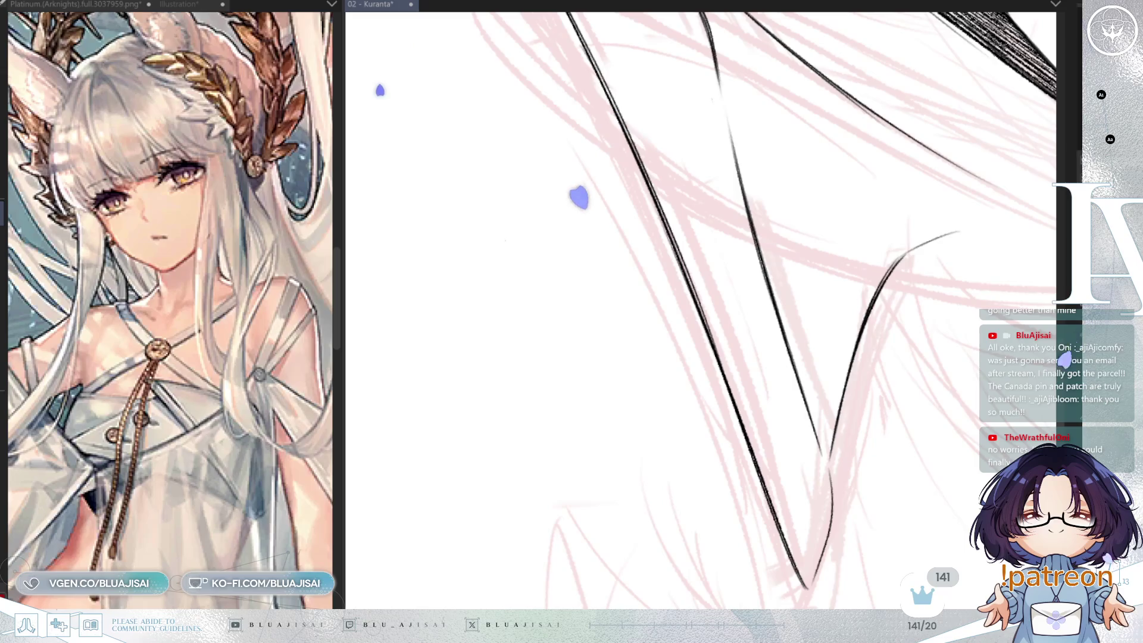
key("minus")
key("minus")
key("minus")
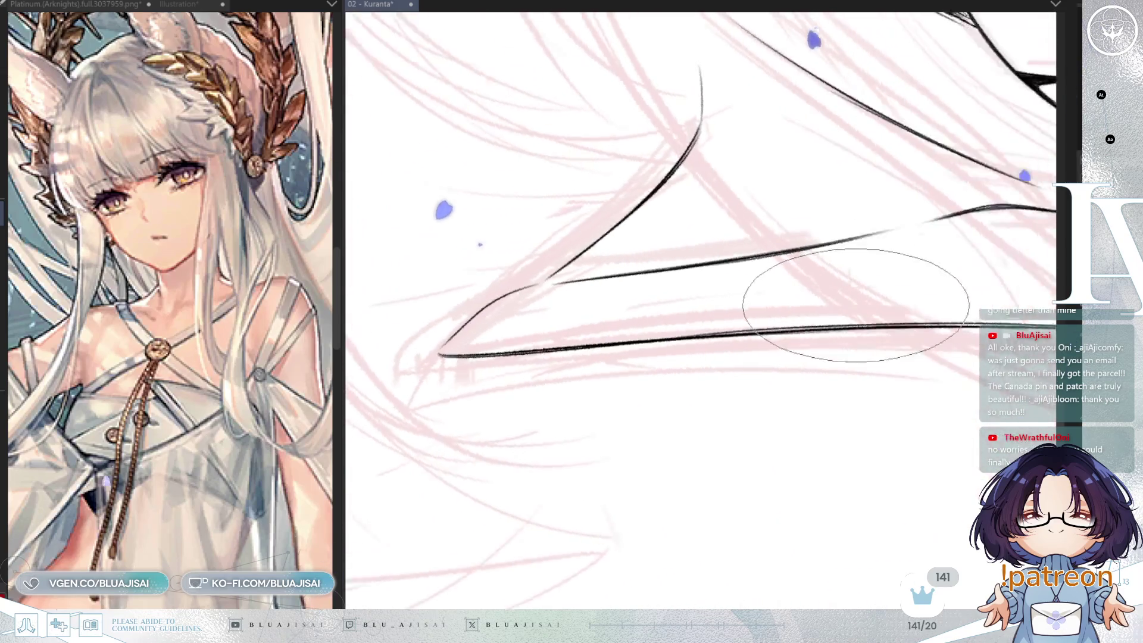
key("minus")
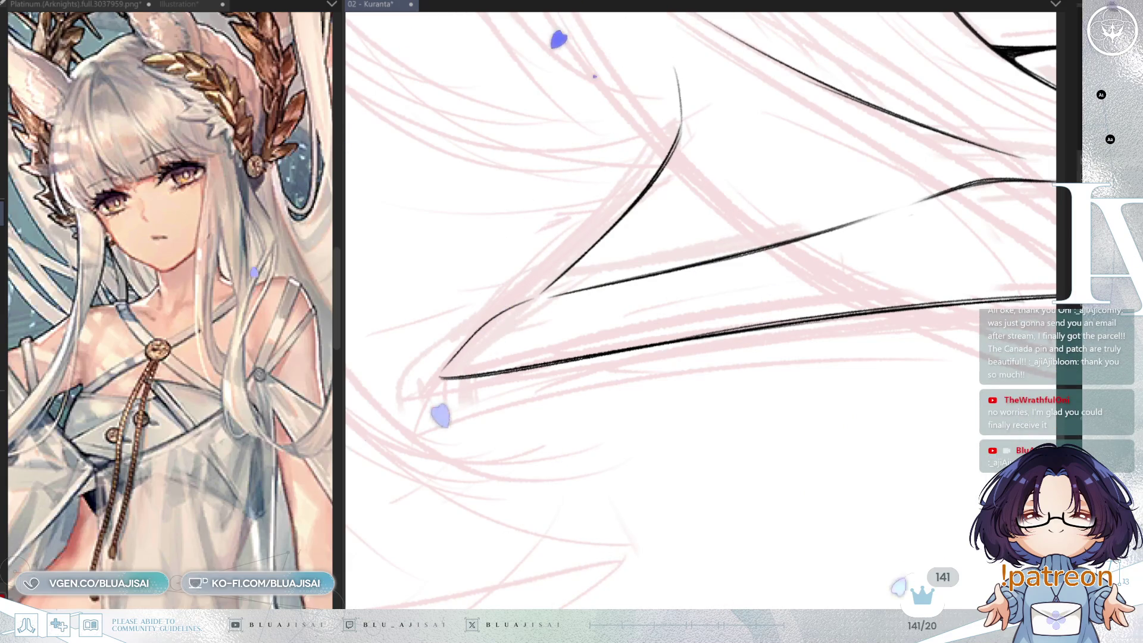
left_click_drag(631, 250, 582, 275)
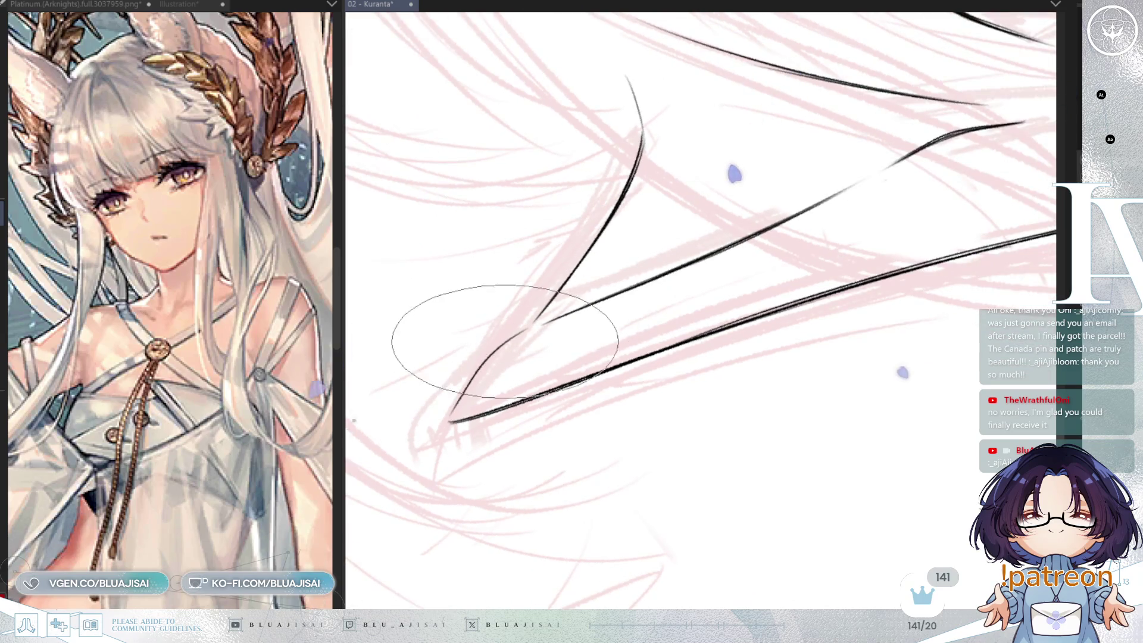
left_click_drag(530, 325, 625, 301)
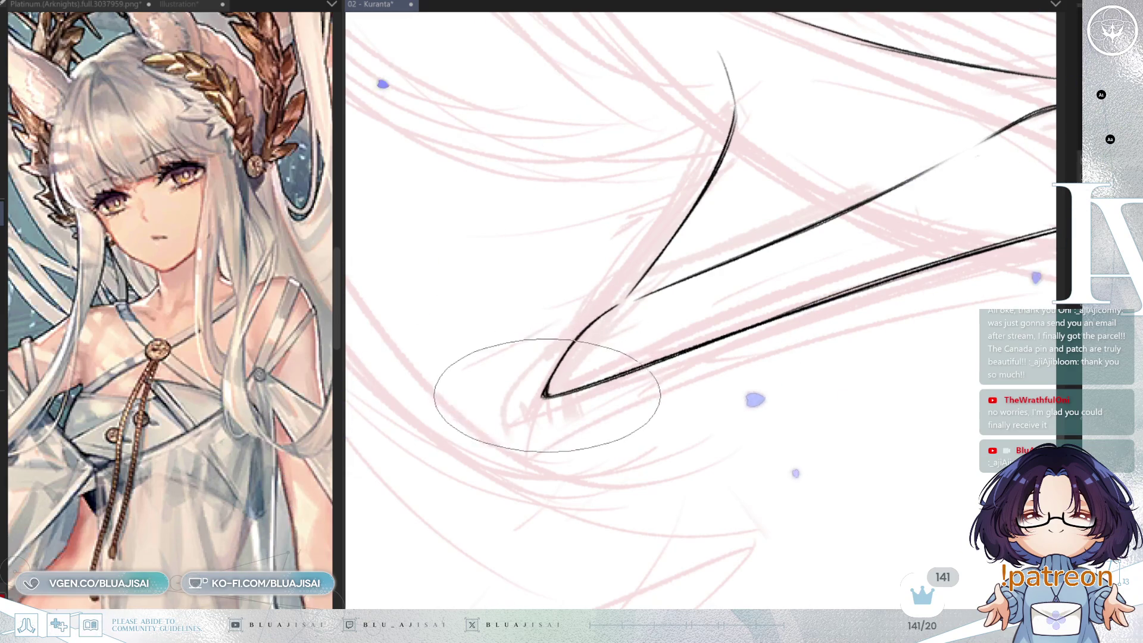
key("minus")
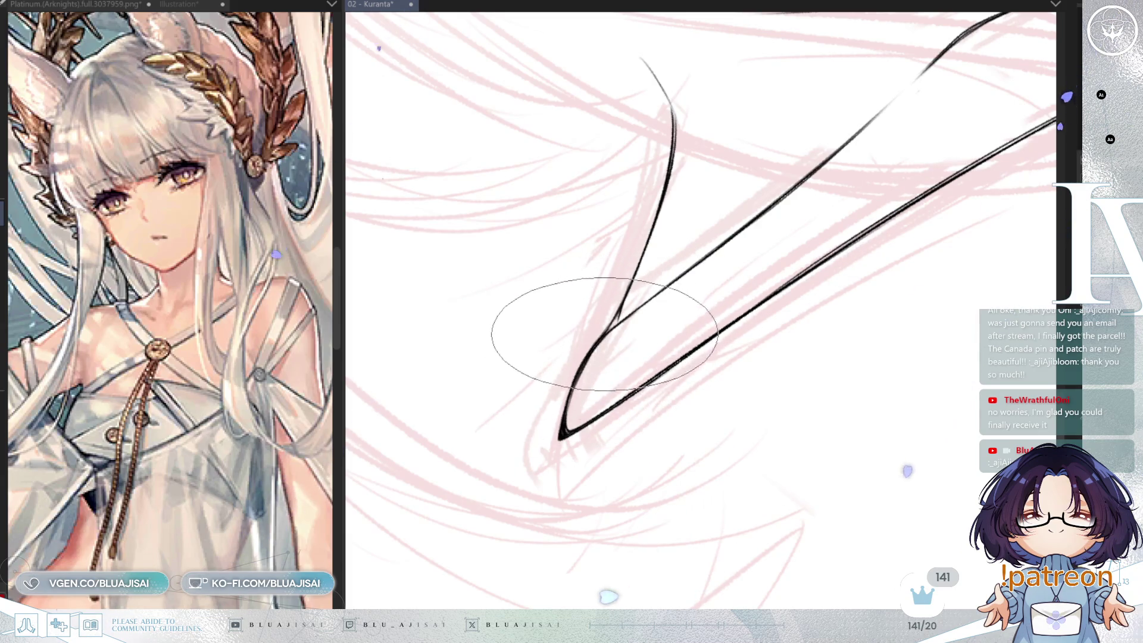
key("End")
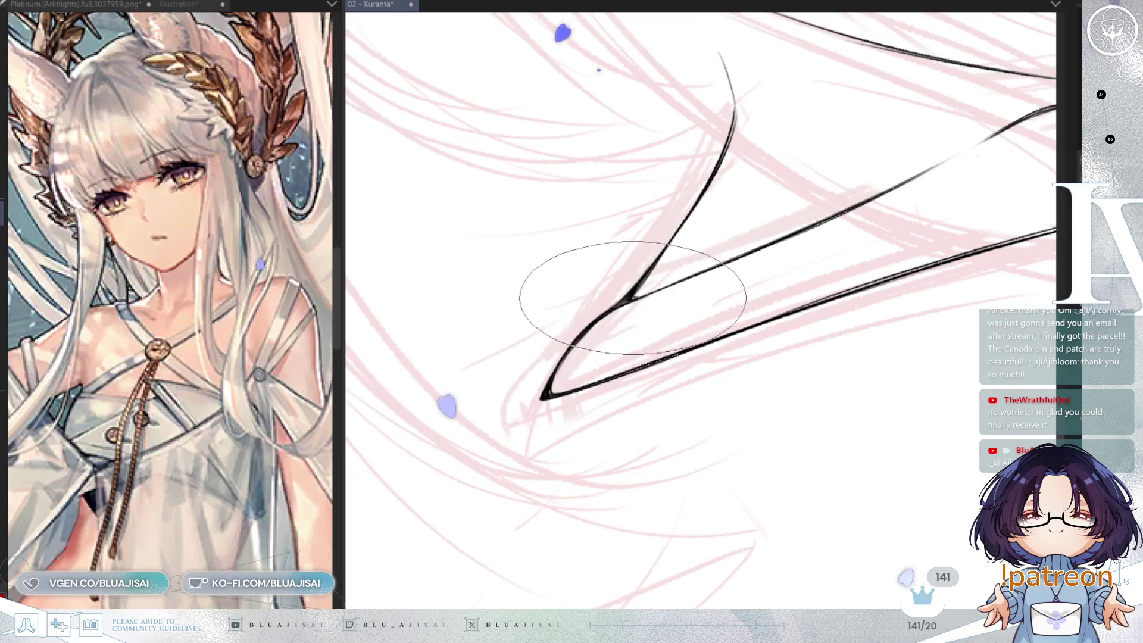
key("End")
key("ctrl+t")
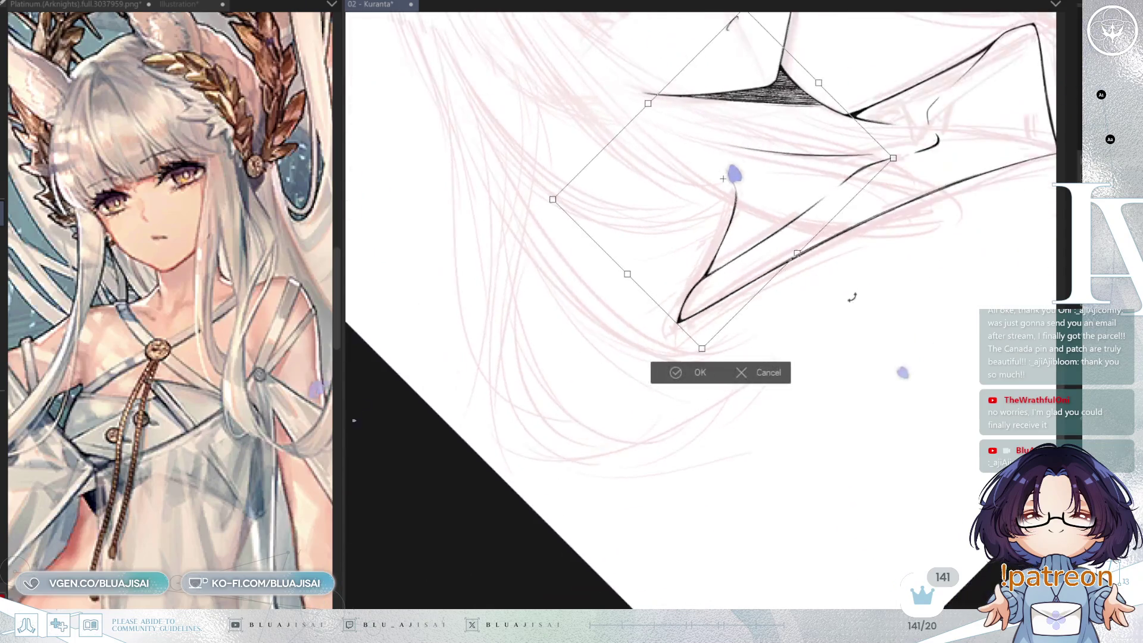
key("Return")
scroll(783, 362, "down", 4)
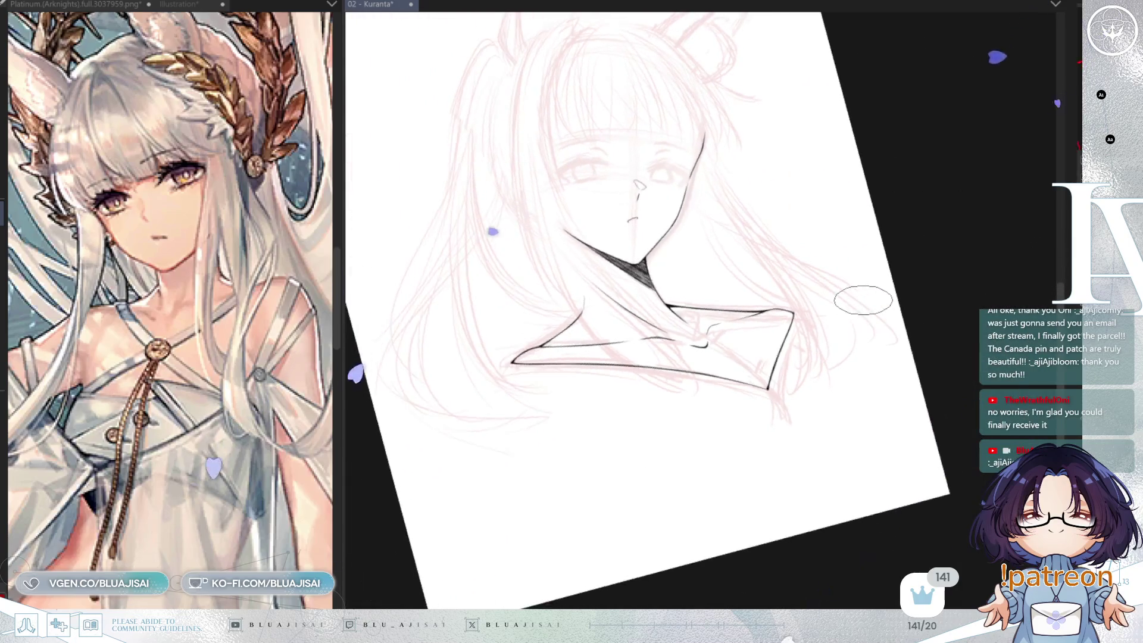
Flip the view back and rotate it so the collar line lies level
key("Insert")
key("minus")
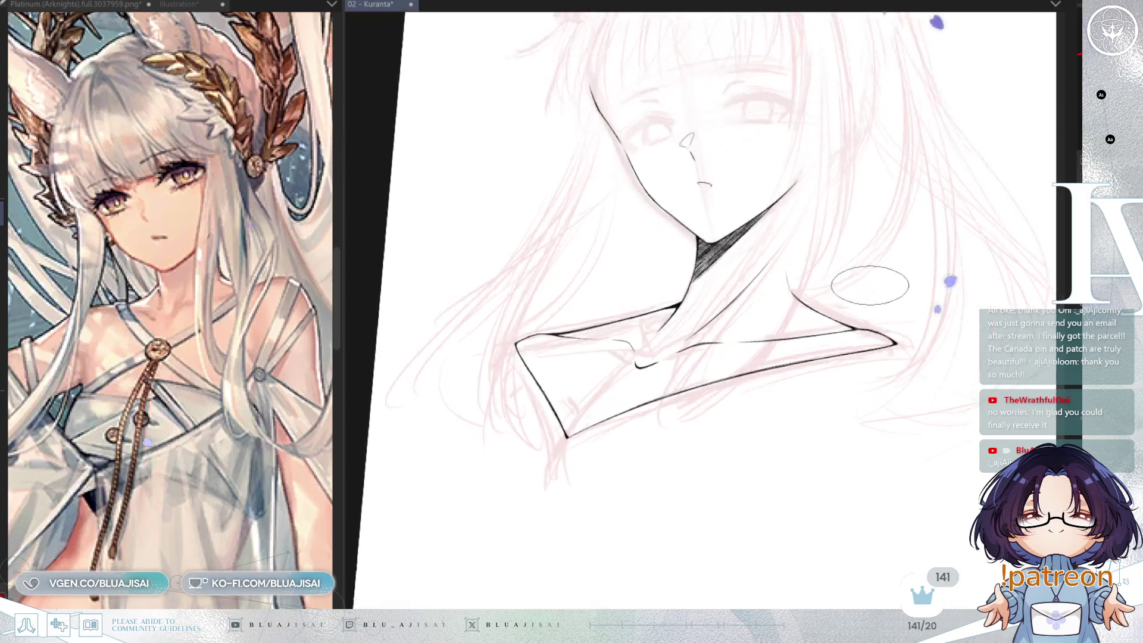
key("End")
scroll(872, 285, "up", 5)
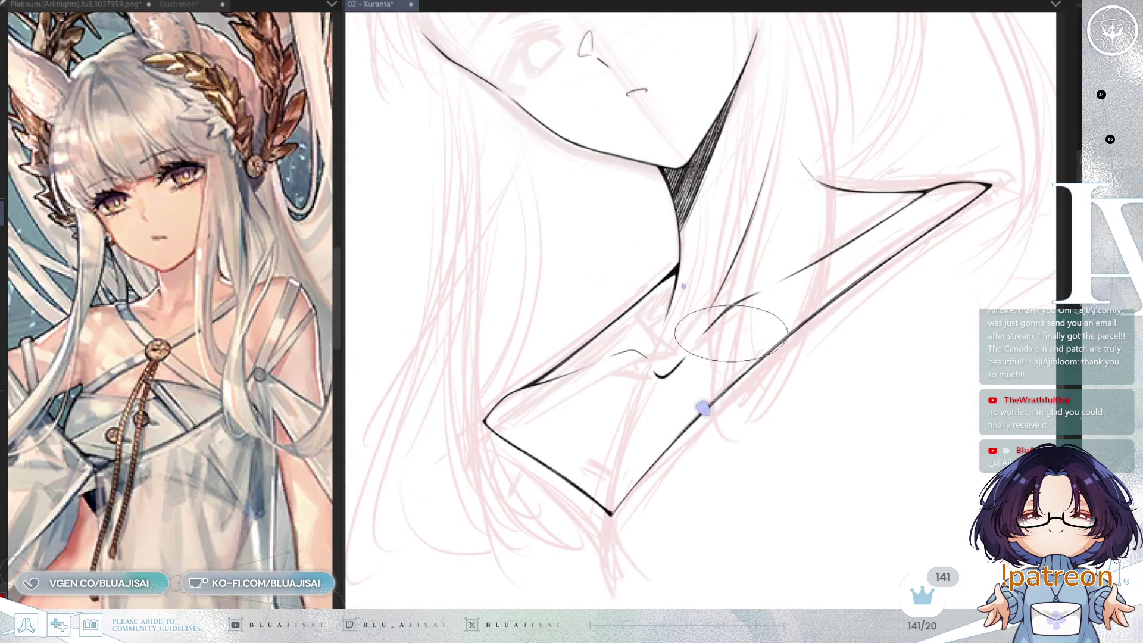
key("minus")
scroll(778, 307, "up", 2)
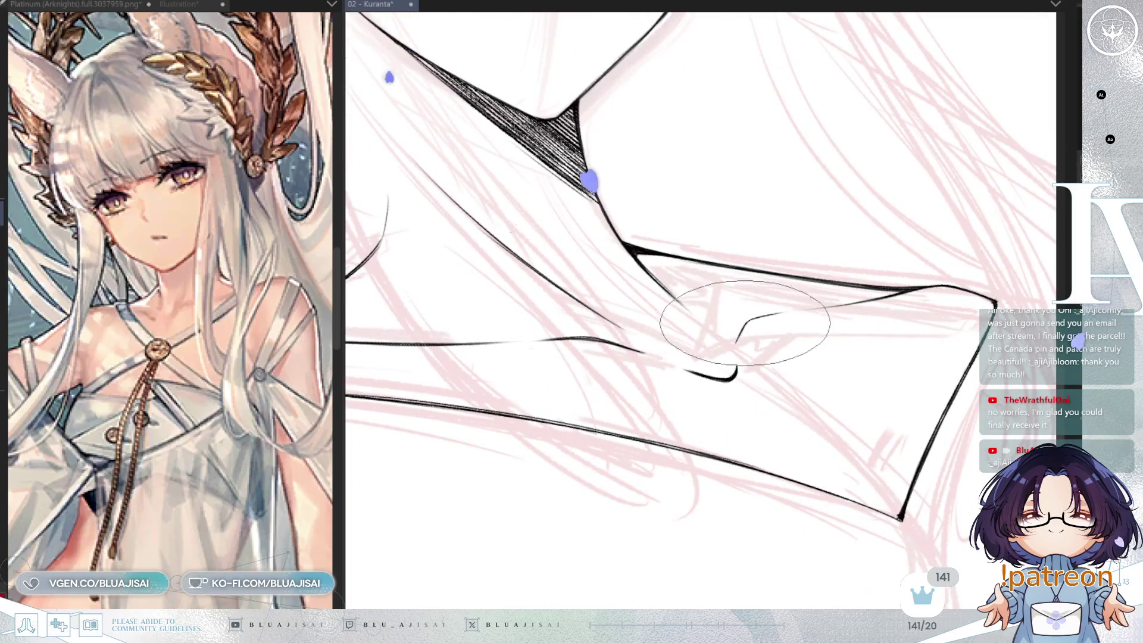
scroll(737, 345, "up", 1)
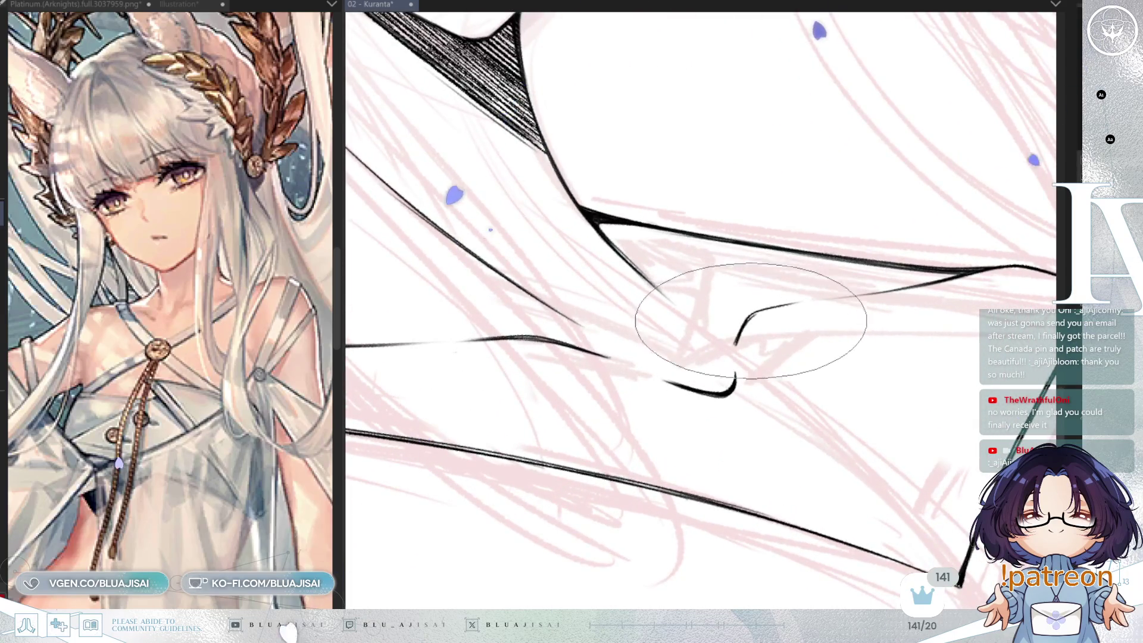
key("minus")
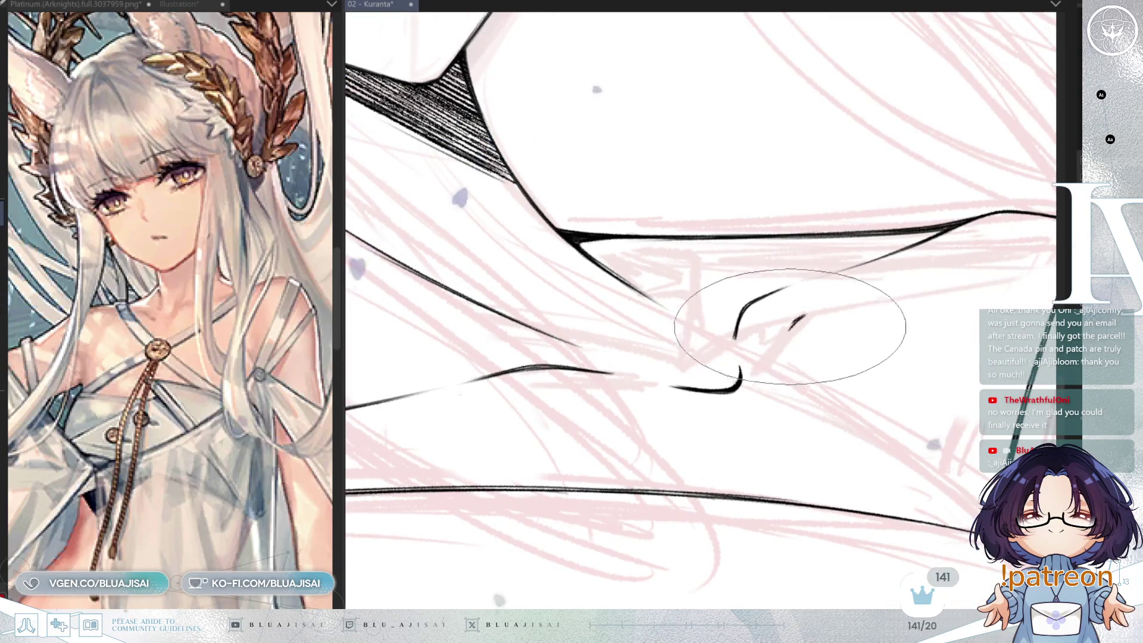
key("minus")
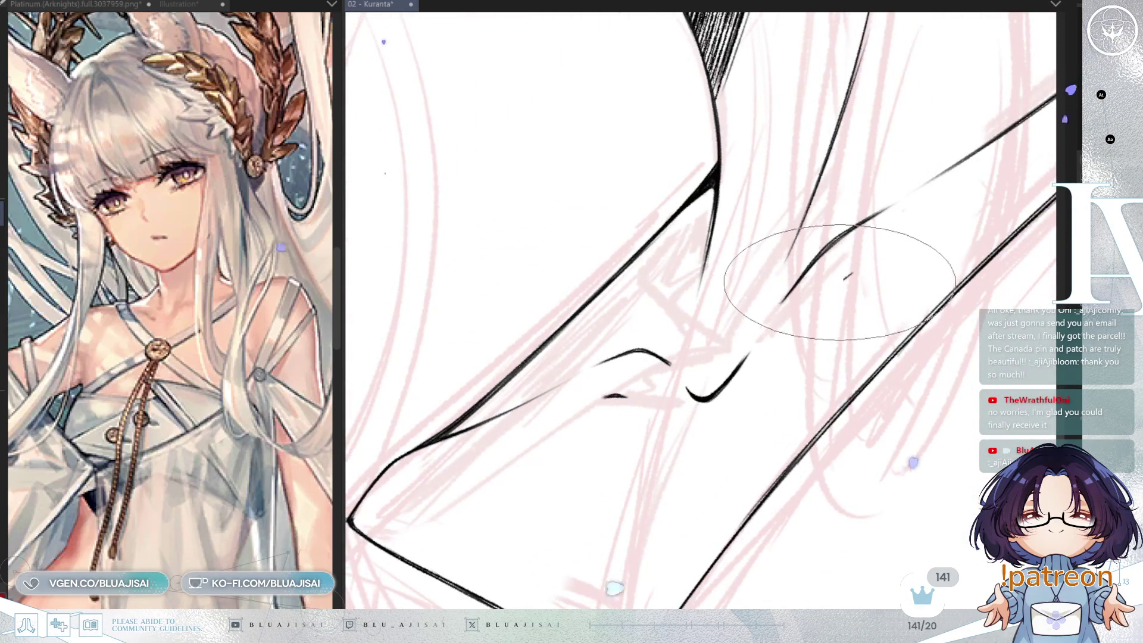
Undo the small stroke between the collarbones and zoom out to the head and shoulders
key("ctrl+z")
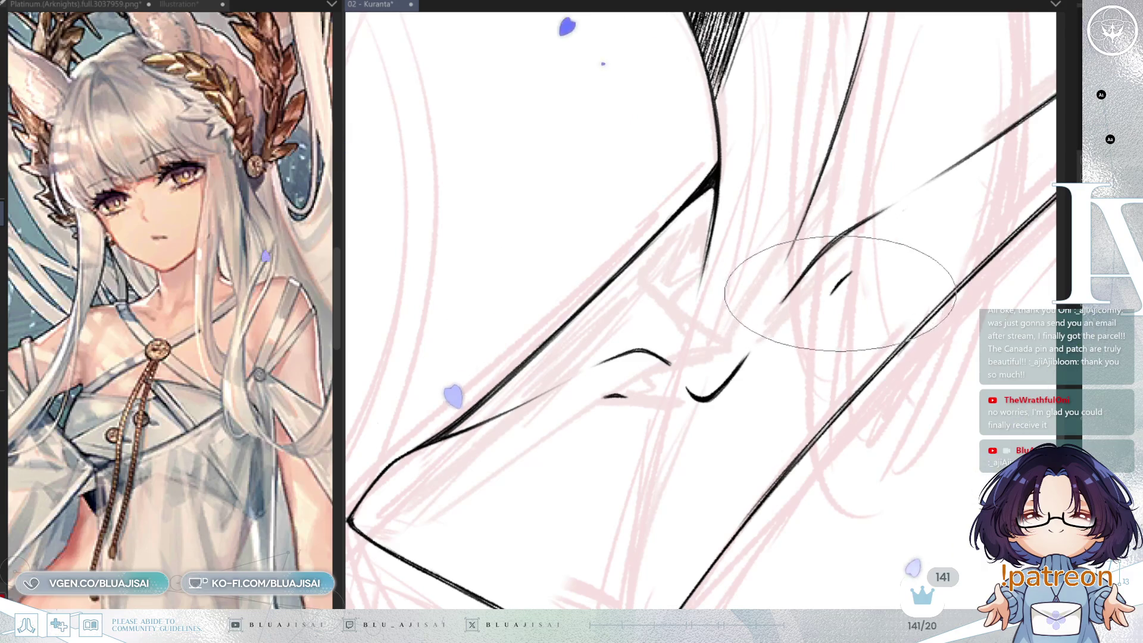
key("ctrl+minus")
key("ctrl+minus")
key("ctrl+minus")
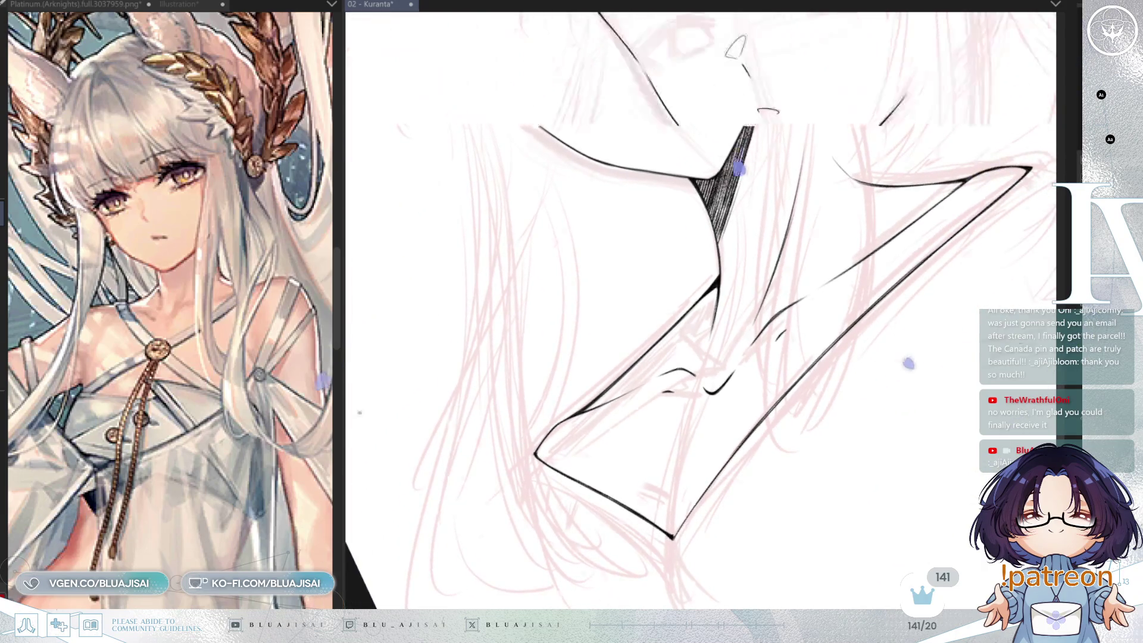
key("Home")
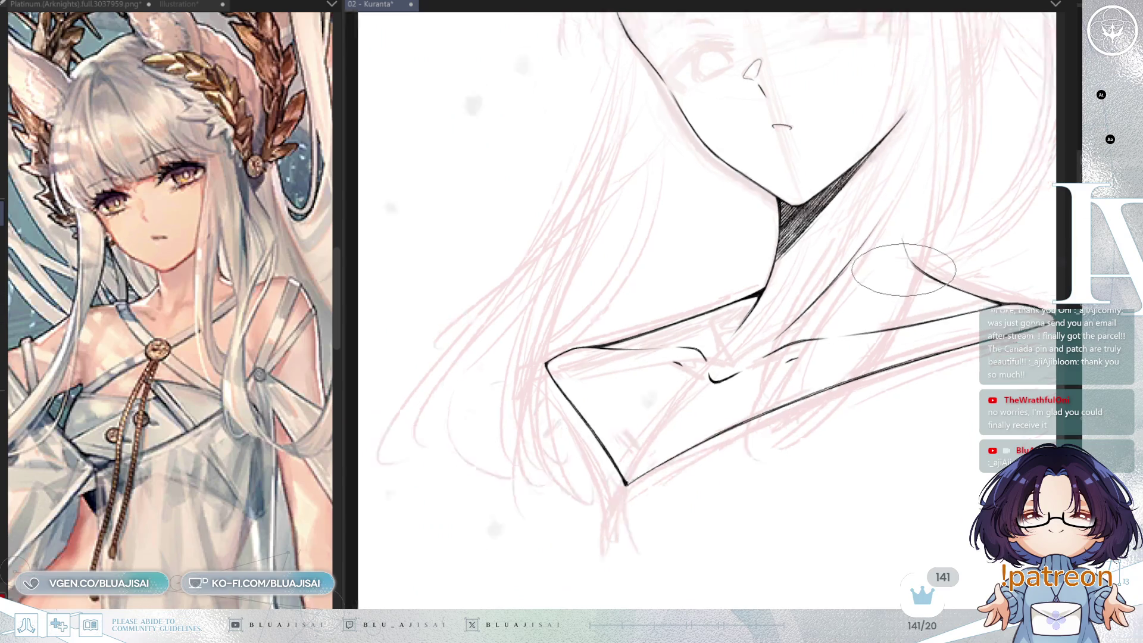
key("ctrl+minus")
mouse_move(1048, 339)
left_mouse_down()
mouse_move(1024, 357)
mouse_move(915, 309)
mouse_move(896, 334)
left_mouse_up()
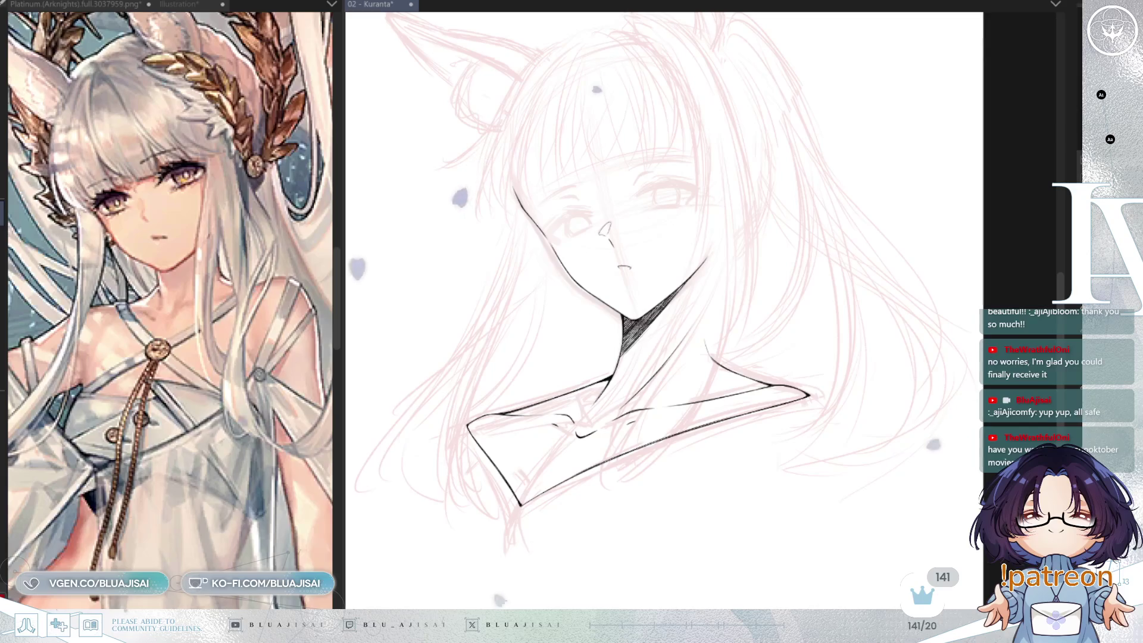
Zoom in and pan the view onto the face
scroll(665, 200, "up", 3)
scroll(666, 200, "up", 2)
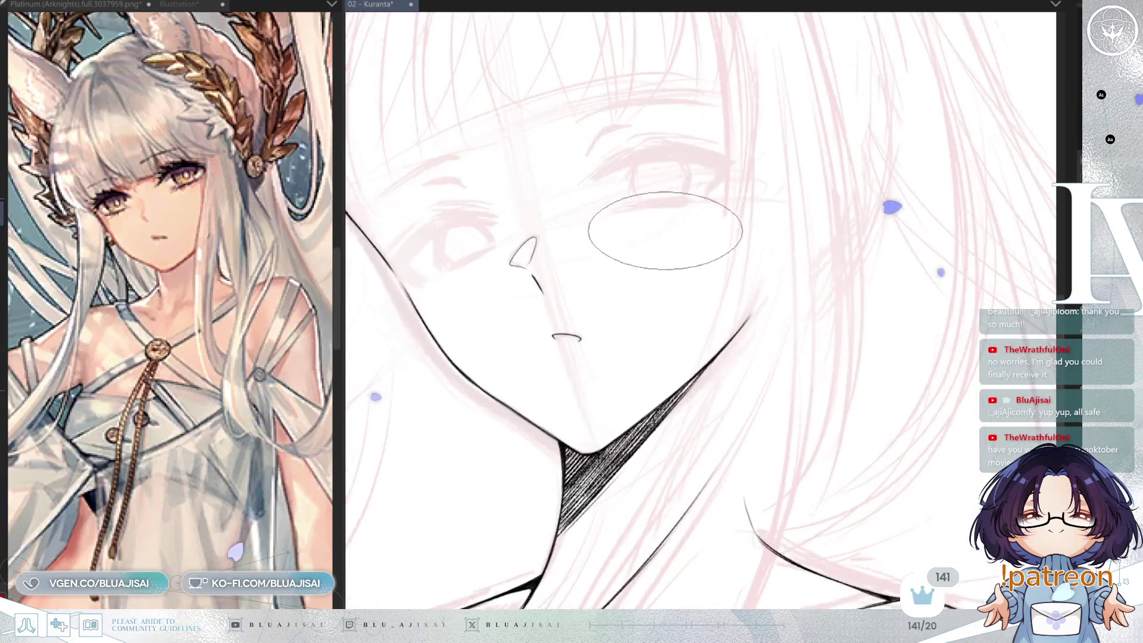
left_click_drag(705, 250, 789, 297)
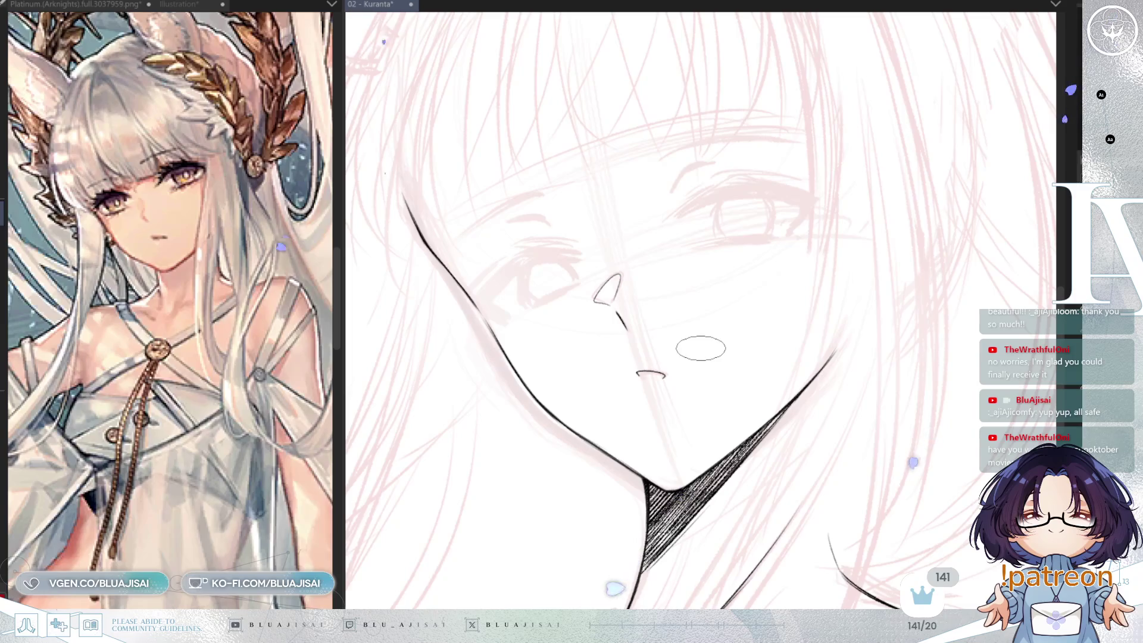
left_click_drag(792, 345, 793, 355)
left_click_drag(788, 274, 798, 285)
Turn the face upright for inking the eyes and save the Kuranta illustration
left_click_drag(860, 309, 799, 290)
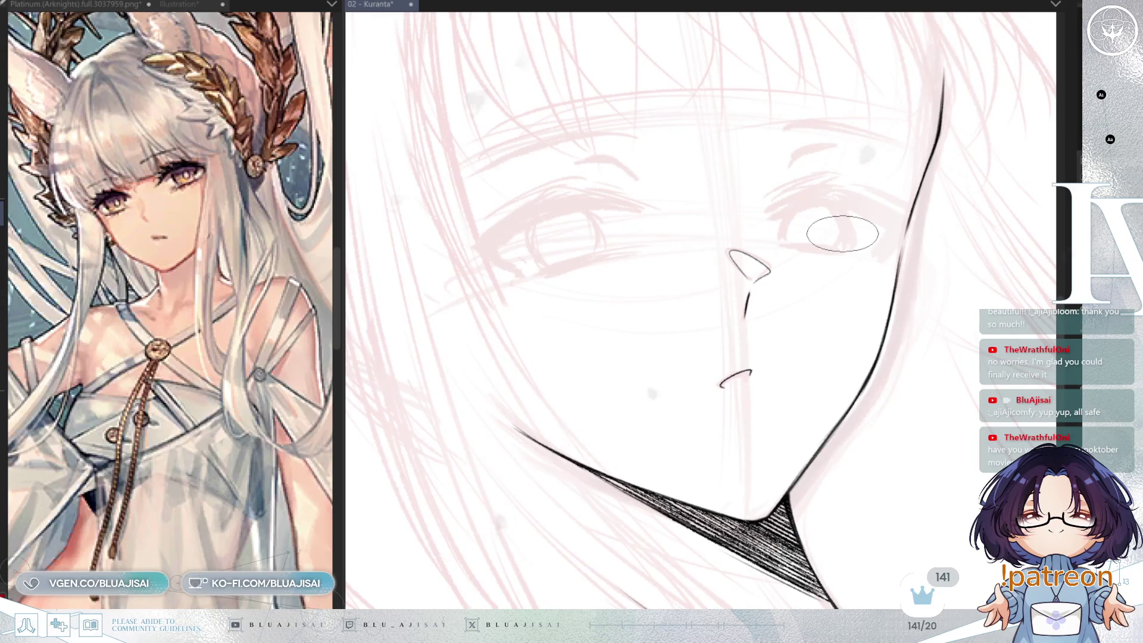
key("ctrl+s")
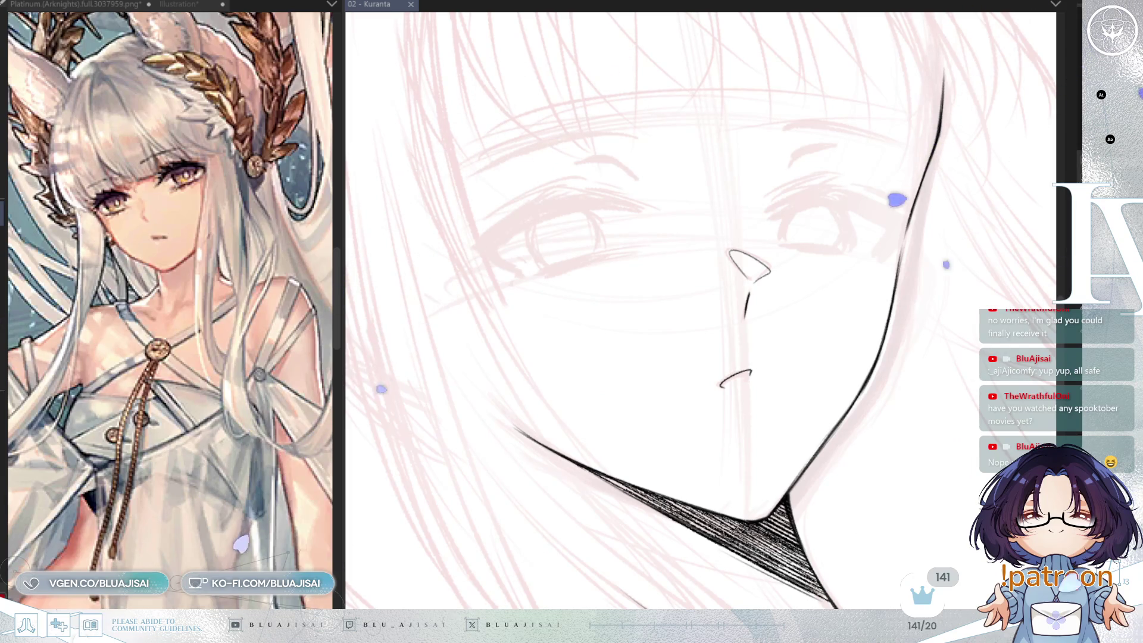
scroll(771, 377, "up", 3)
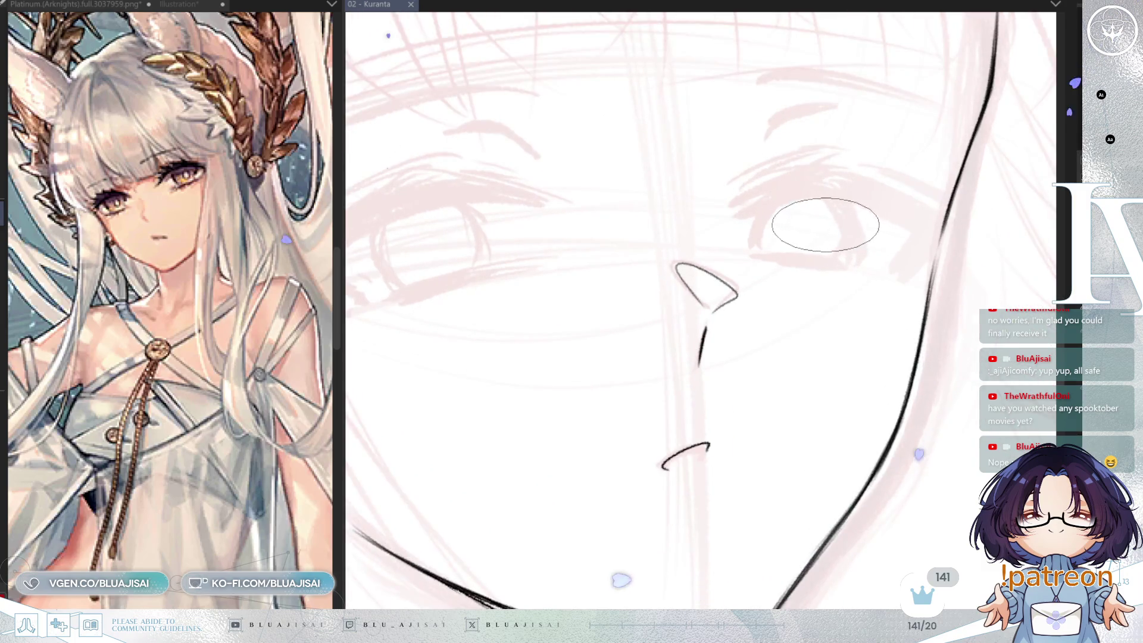
key("minus")
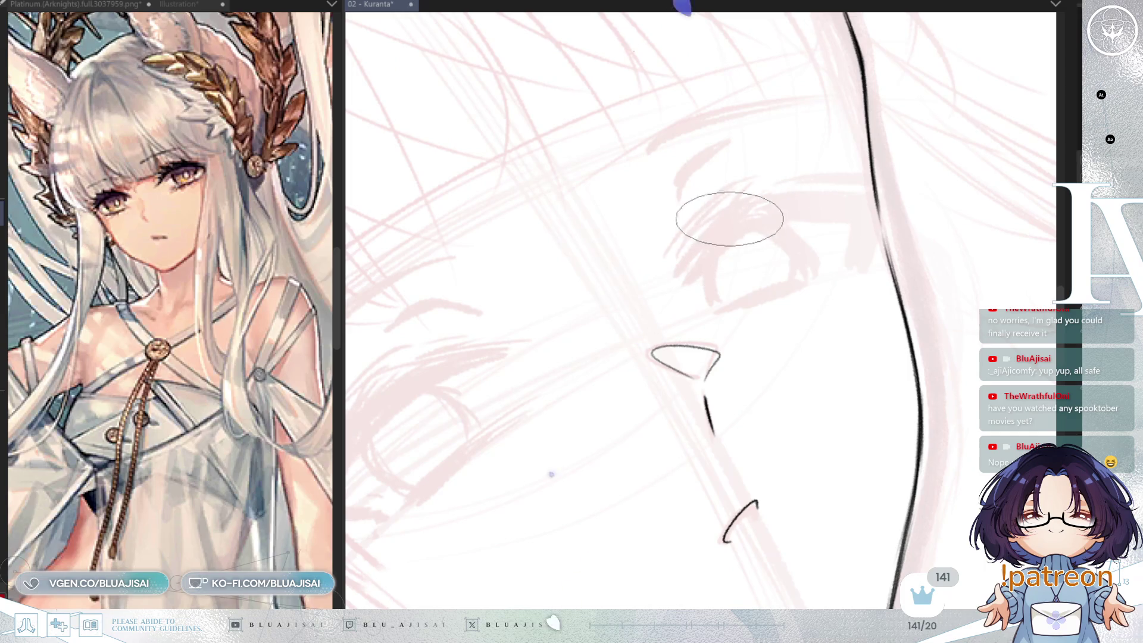
mouse_move(729, 212)
left_mouse_down()
mouse_move(692, 244)
mouse_move(685, 295)
mouse_move(723, 248)
mouse_move(799, 216)
mouse_move(881, 225)
left_mouse_up()
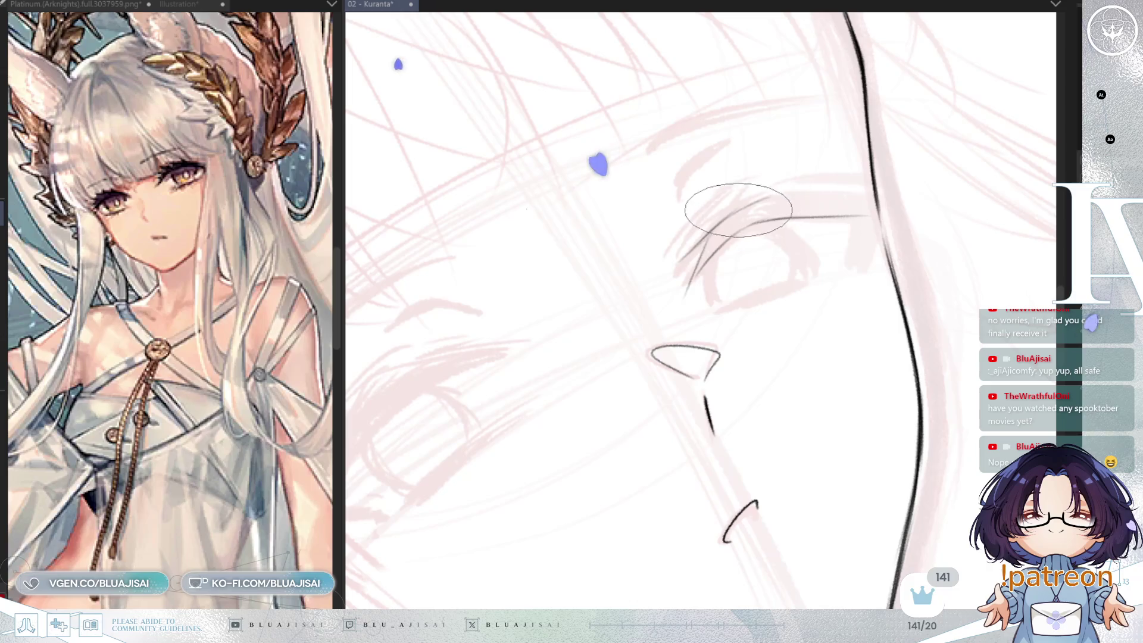
mouse_move(768, 196)
left_mouse_down()
mouse_move(917, 191)
mouse_move(861, 208)
left_mouse_up()
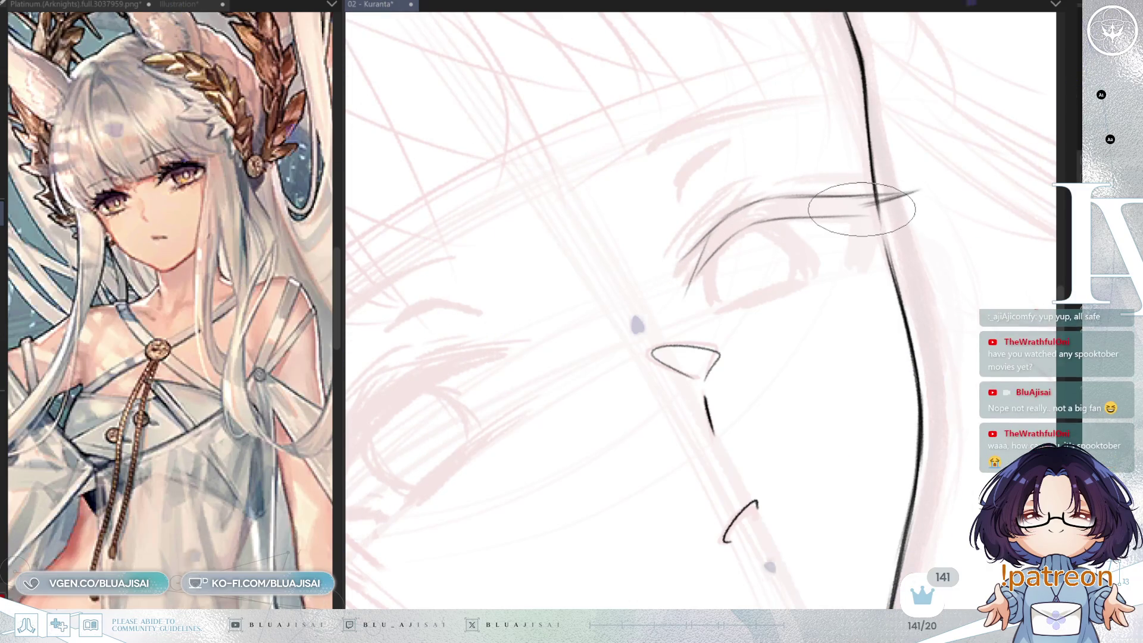
mouse_move(833, 198)
left_mouse_down()
mouse_move(928, 206)
mouse_move(878, 209)
left_mouse_up()
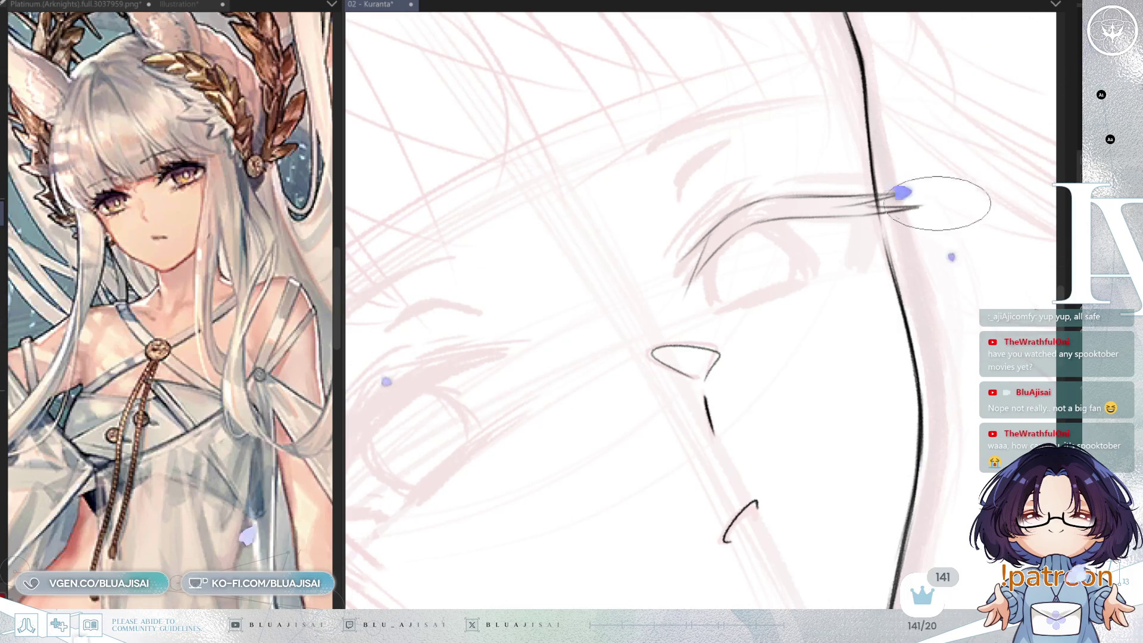
key("h")
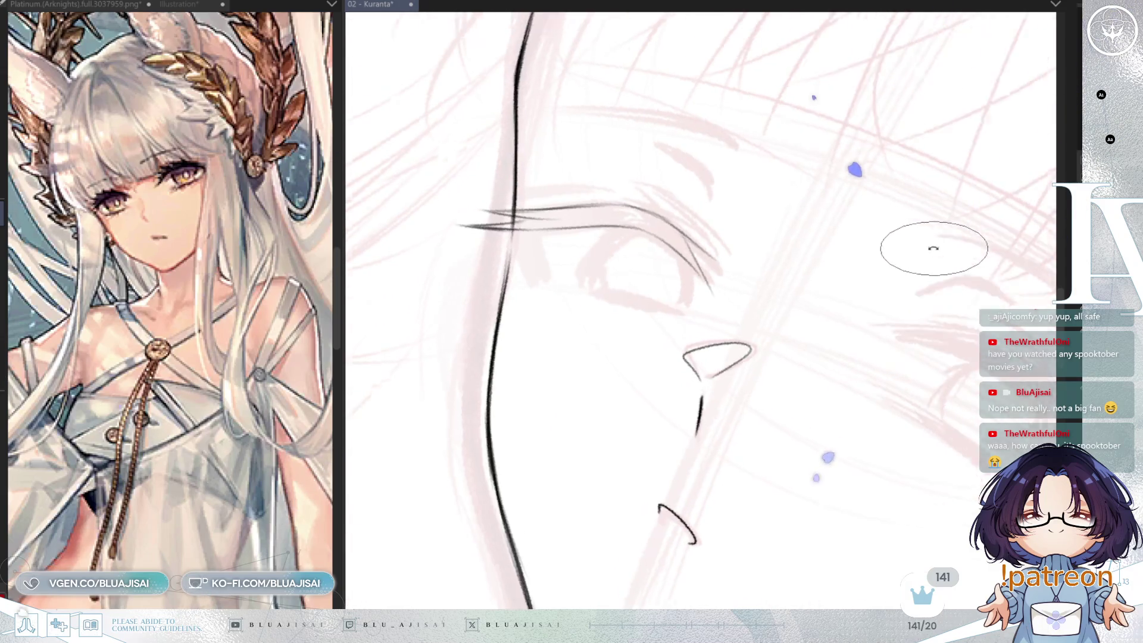
key("minus")
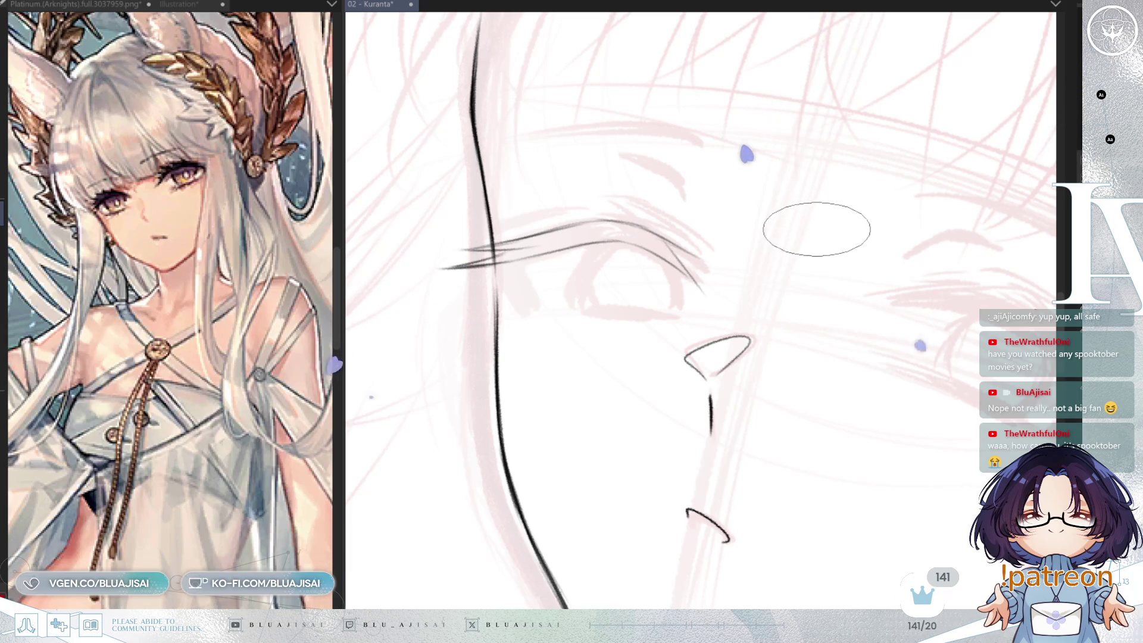
key("h")
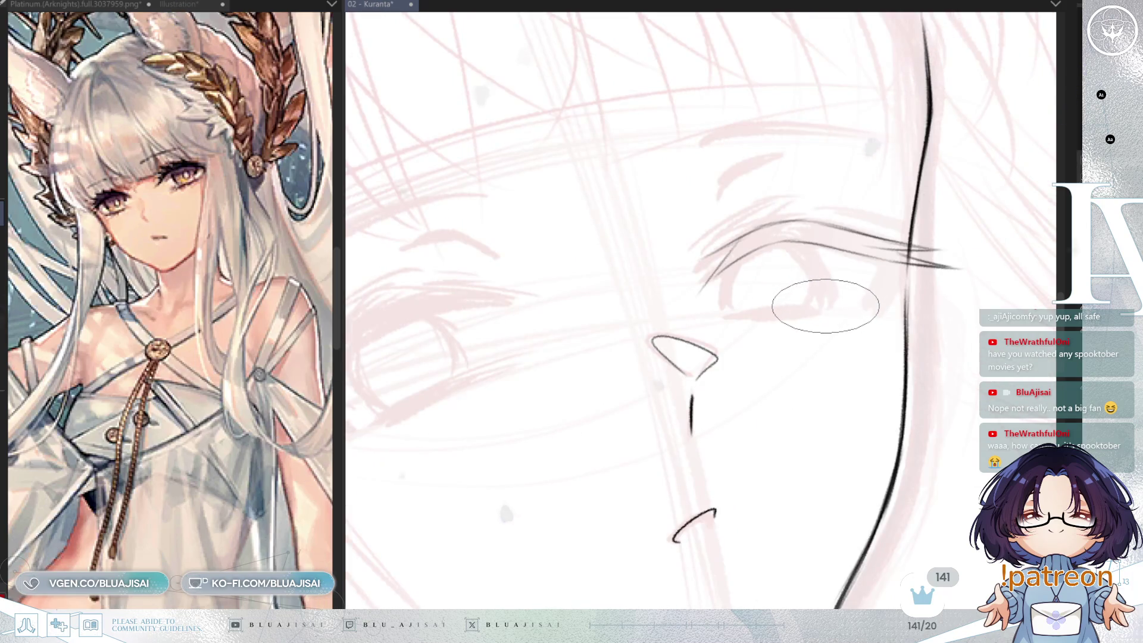
key("minus")
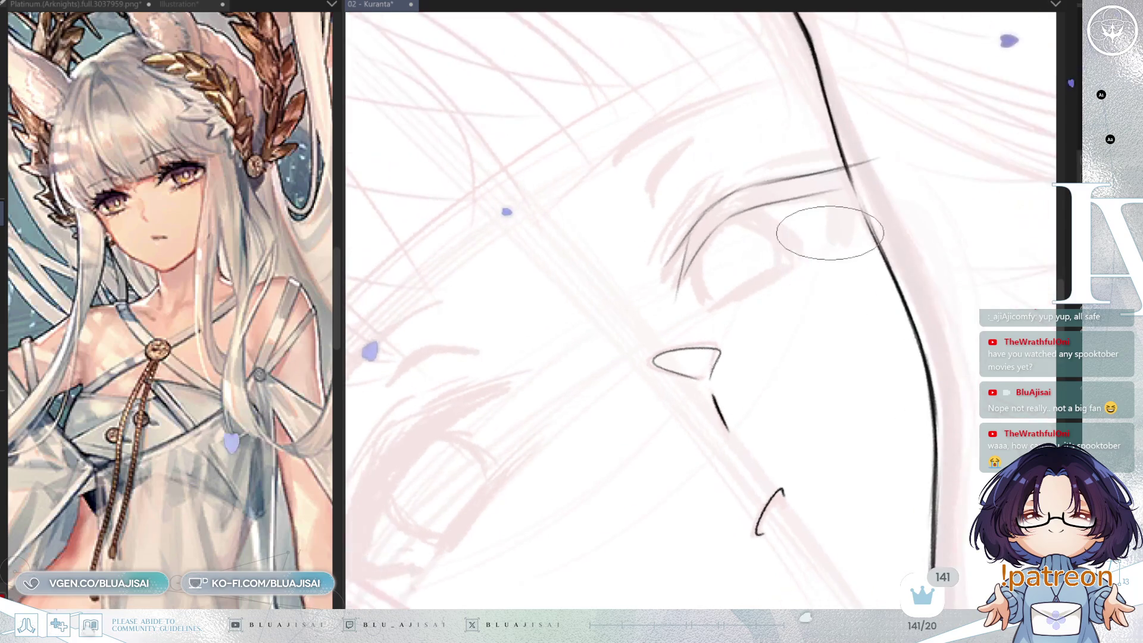
mouse_move(678, 289)
left_mouse_down()
mouse_move(746, 184)
mouse_move(881, 153)
left_mouse_up()
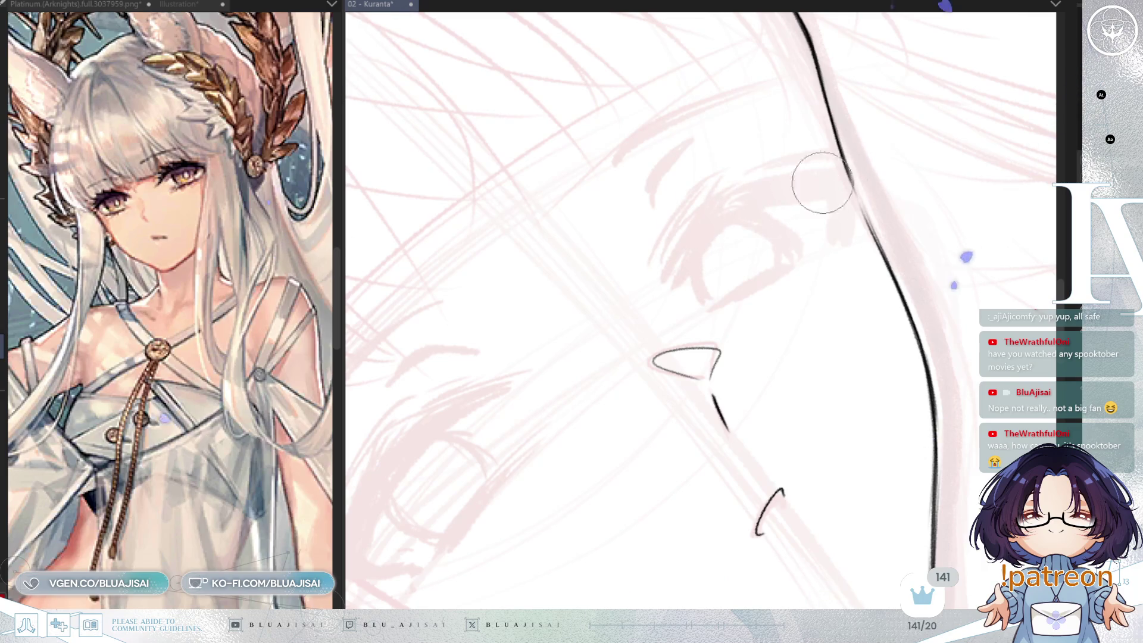
key("asciicircum")
key("asciicircum")
key("asciicircum")
key("minus")
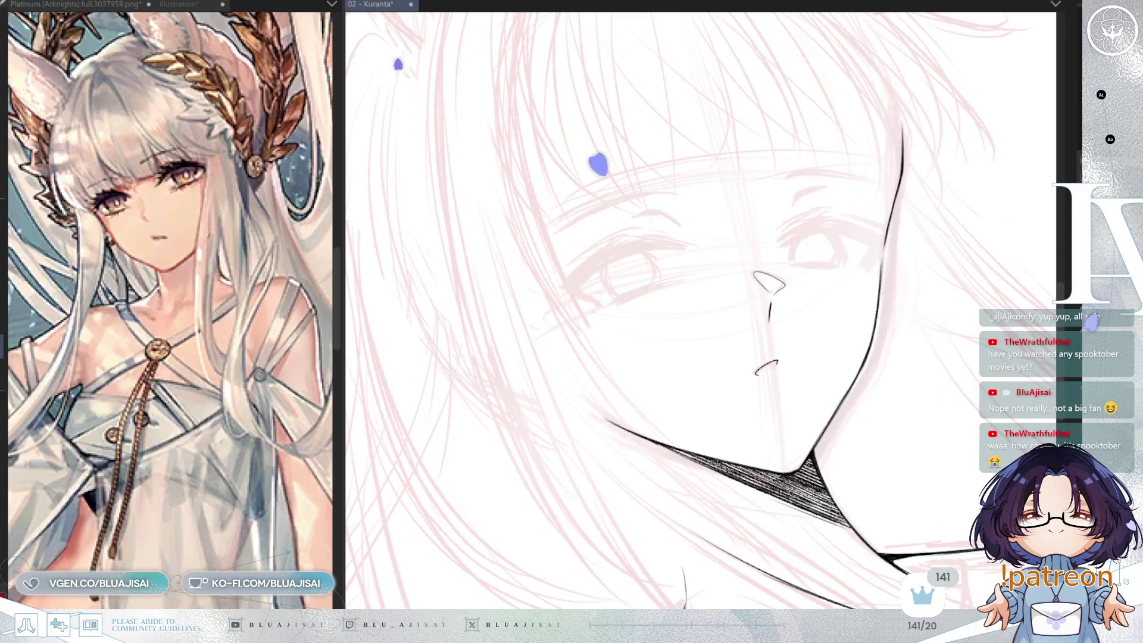
key("minus")
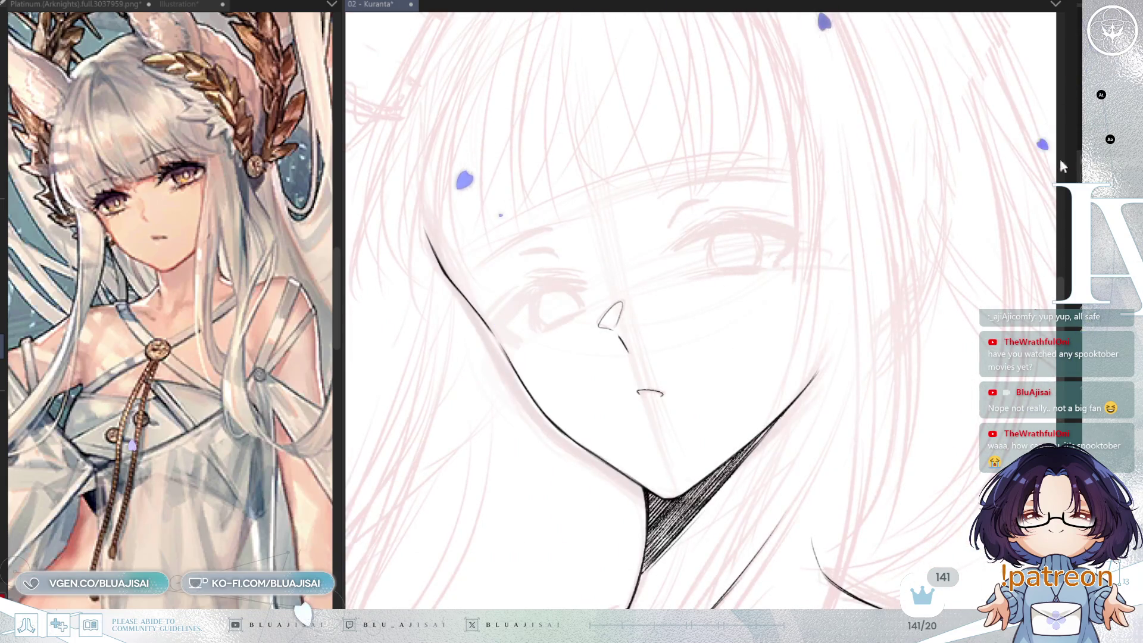
Save the Kuranta drawing before inking the left upper eyelid
key("ctrl+s")
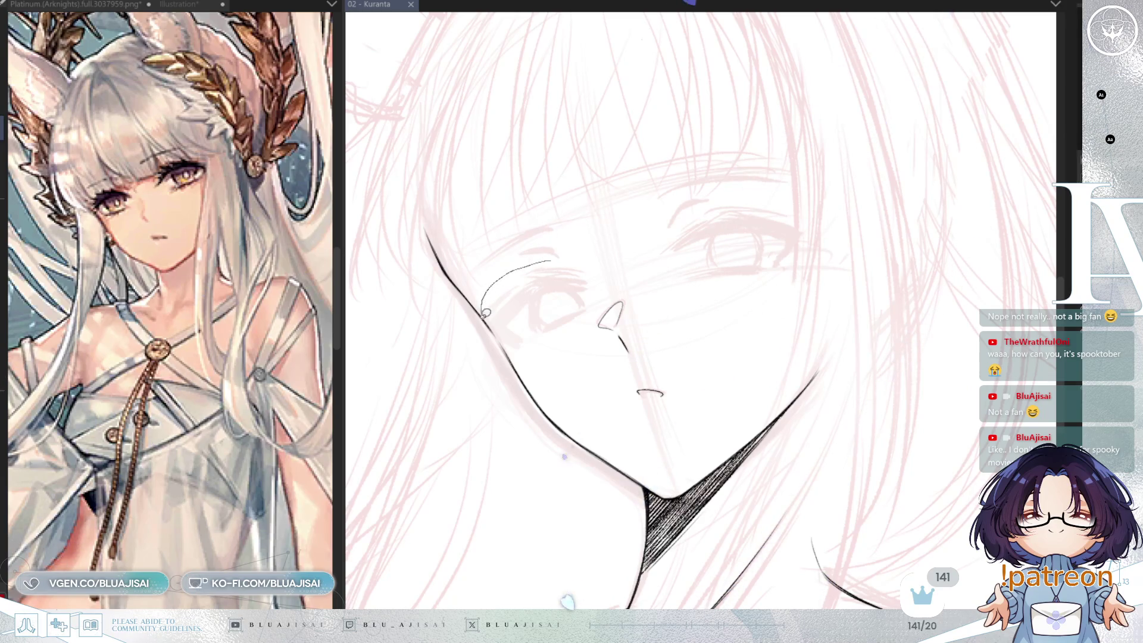
Lasso the left sketch eye and skew and tilt it with a transform, then deselect
left_click_drag(597, 316, 589, 257)
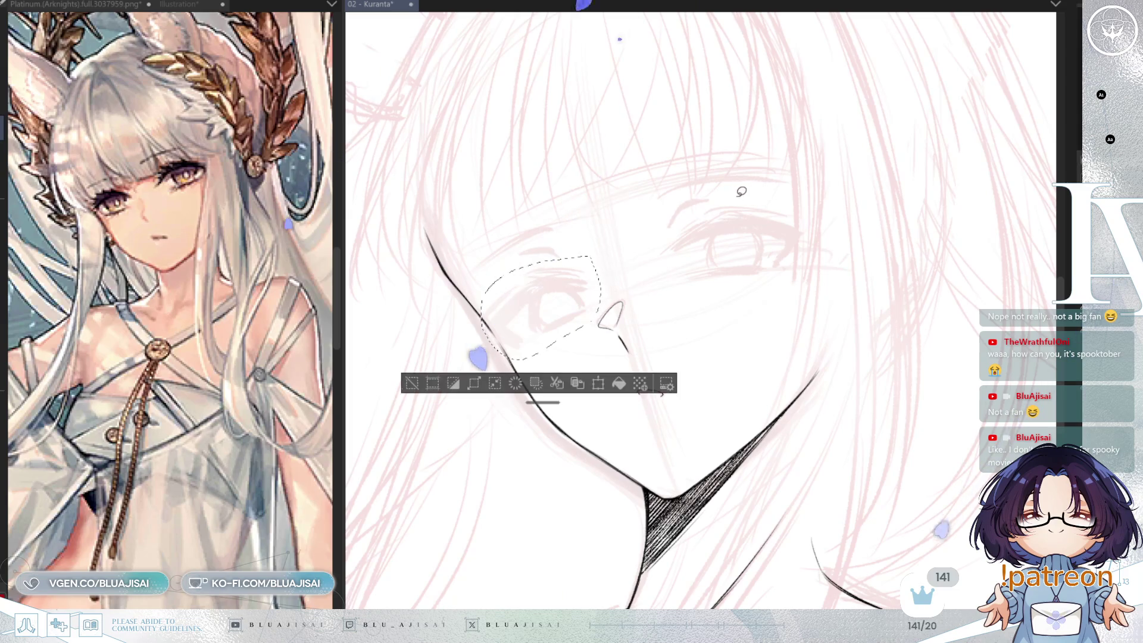
key("ctrl+t")
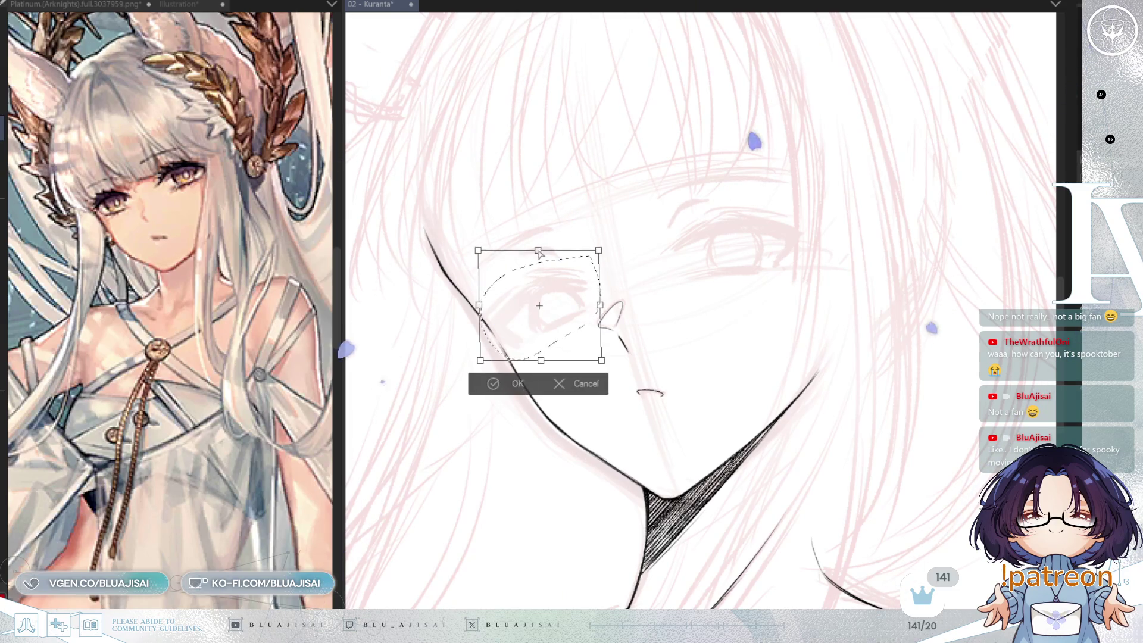
left_click_drag(598, 323, 602, 313)
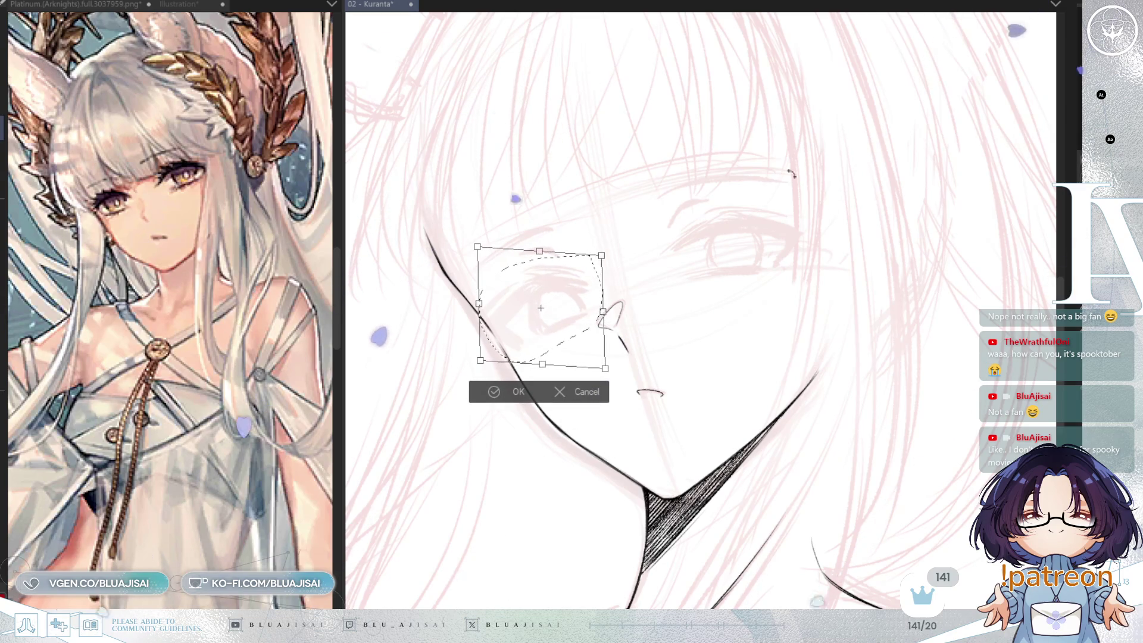
key("h")
left_click_drag(922, 303, 921, 299)
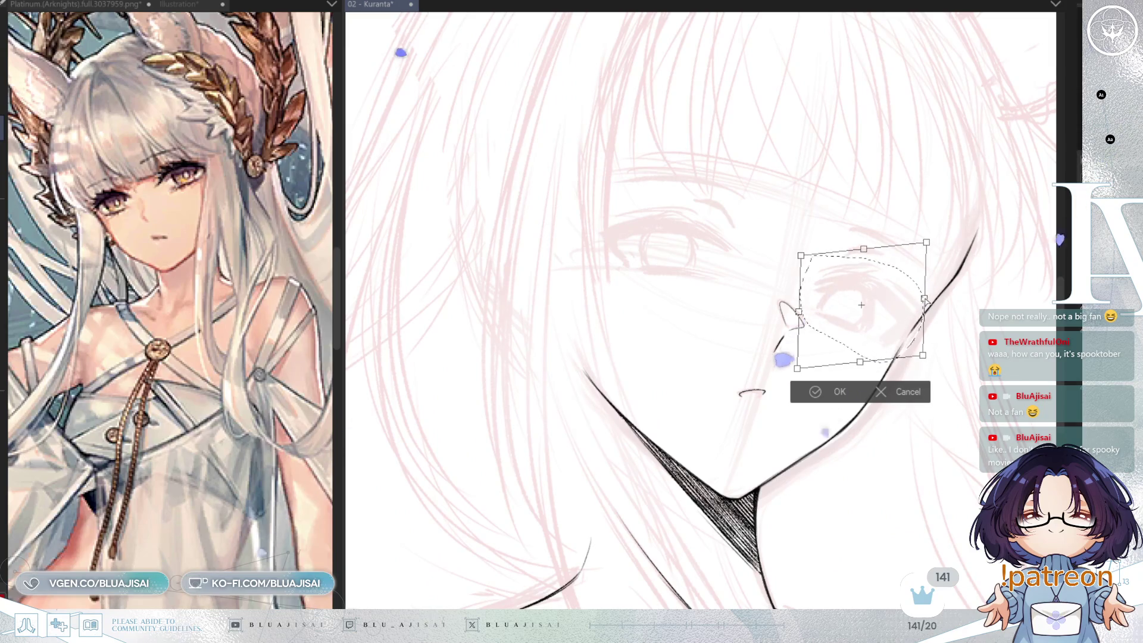
left_click_drag(799, 311, 804, 305)
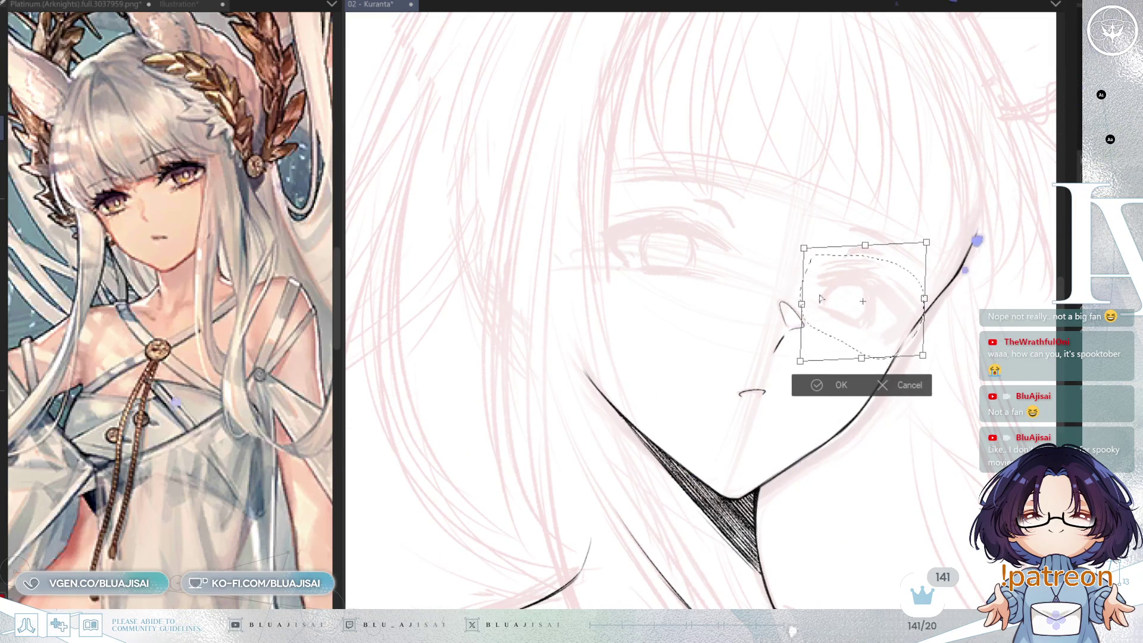
left_click_drag(924, 299, 924, 291)
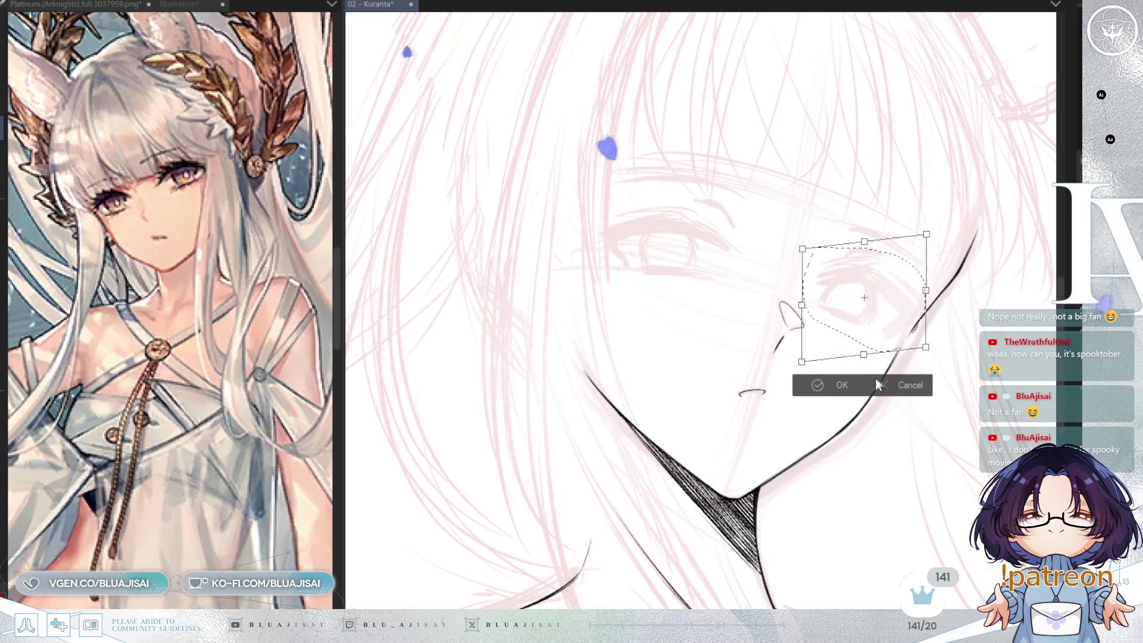
left_click(815, 387)
key("ctrl+d")
key("-")
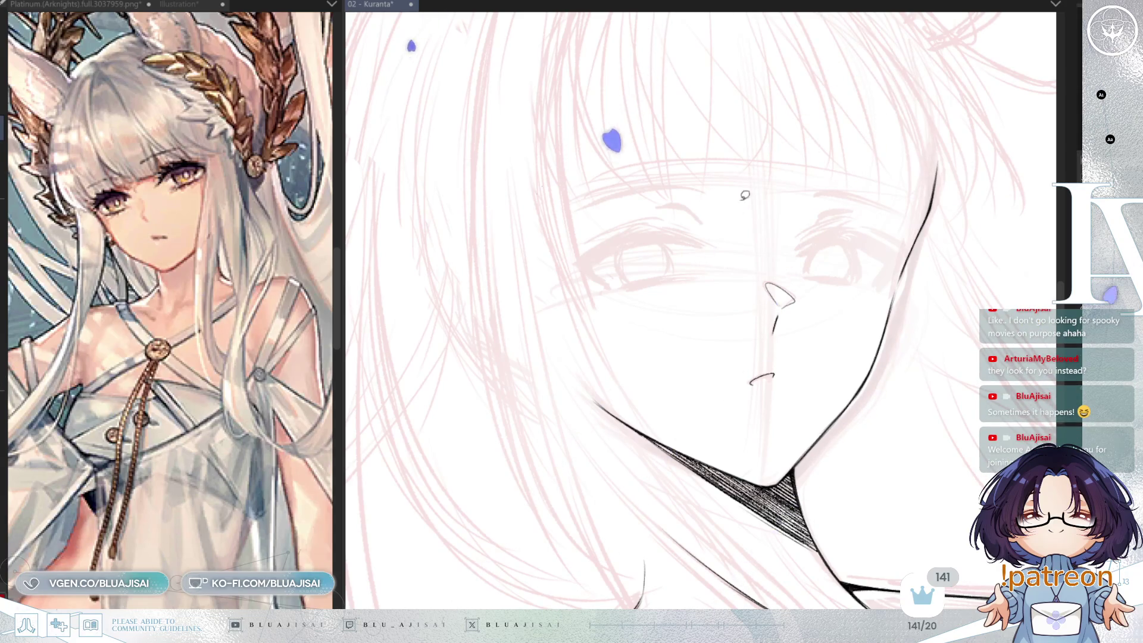
Lasso the other eye and transform it, stretching its top edge and narrowing it slightly
left_click_drag(581, 262, 680, 287)
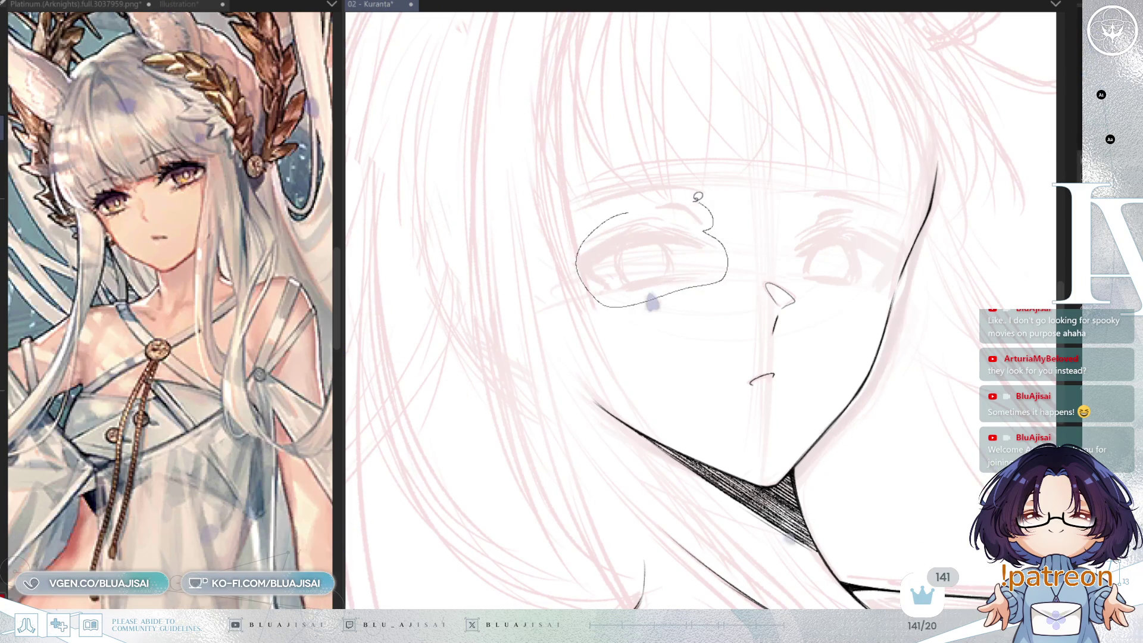
left_click_drag(703, 197, 702, 197)
key("h")
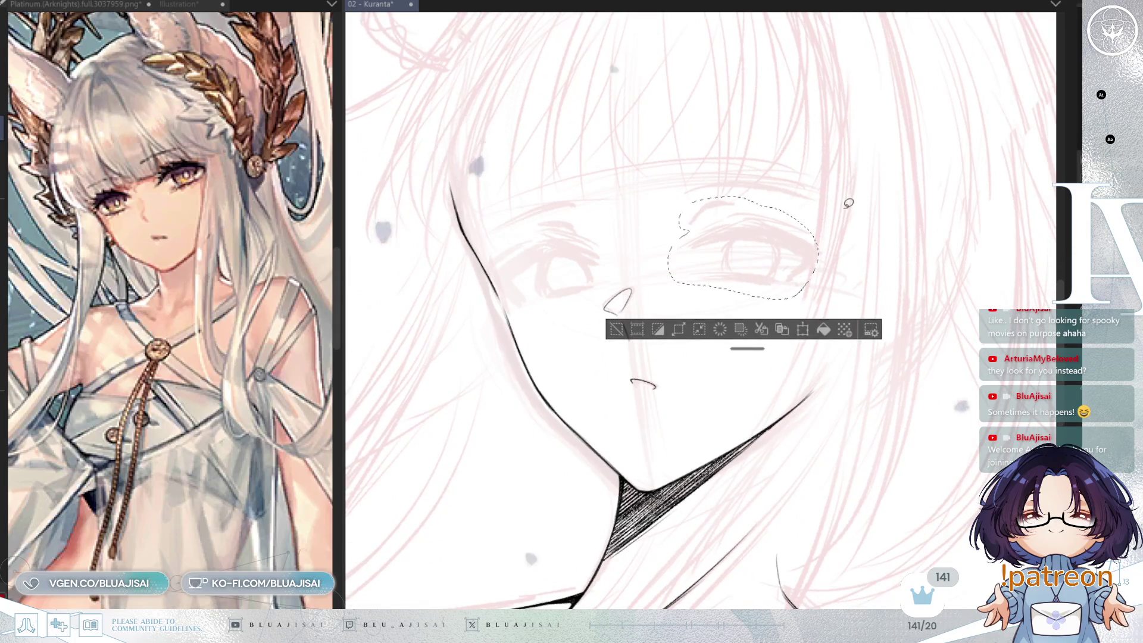
key("ctrl+t")
left_click_drag(754, 197, 745, 188)
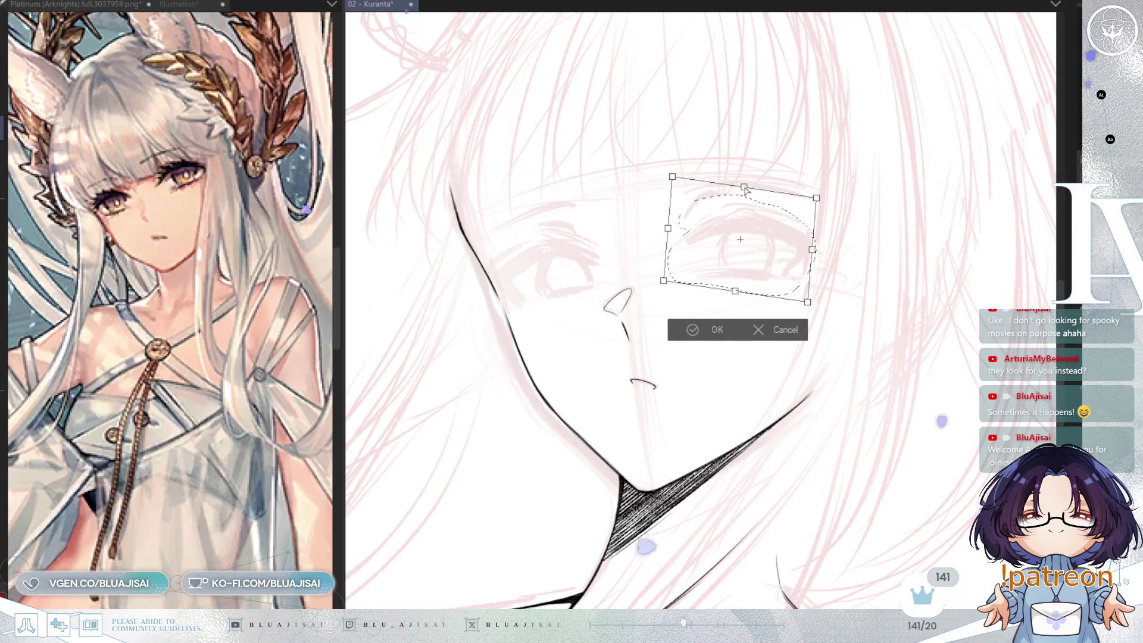
left_click_drag(813, 251, 812, 246)
left_click(692, 329)
key("ctrl+minus")
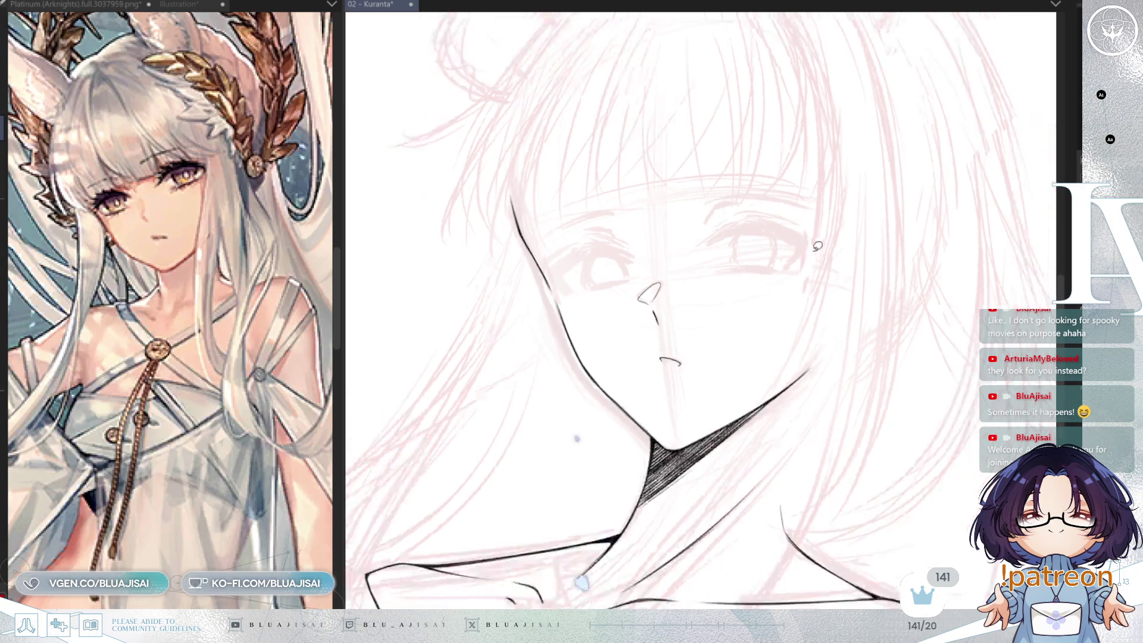
Recentre and straighten the view, resize the pen, and zoom in on the eyes and nose
left_click_drag(863, 241, 811, 272)
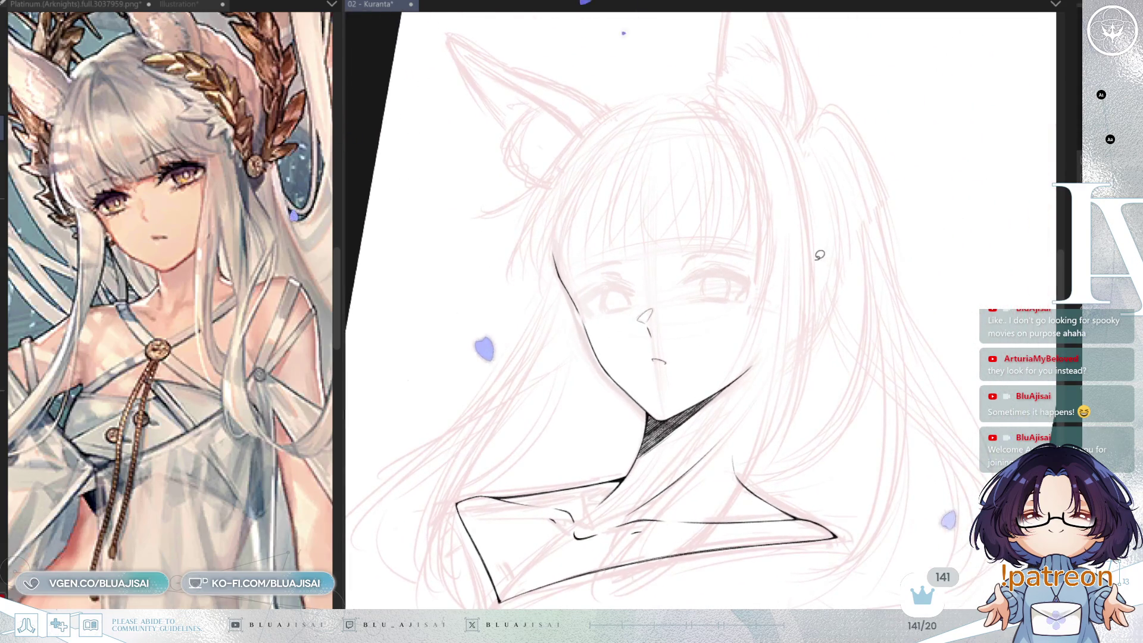
key("h")
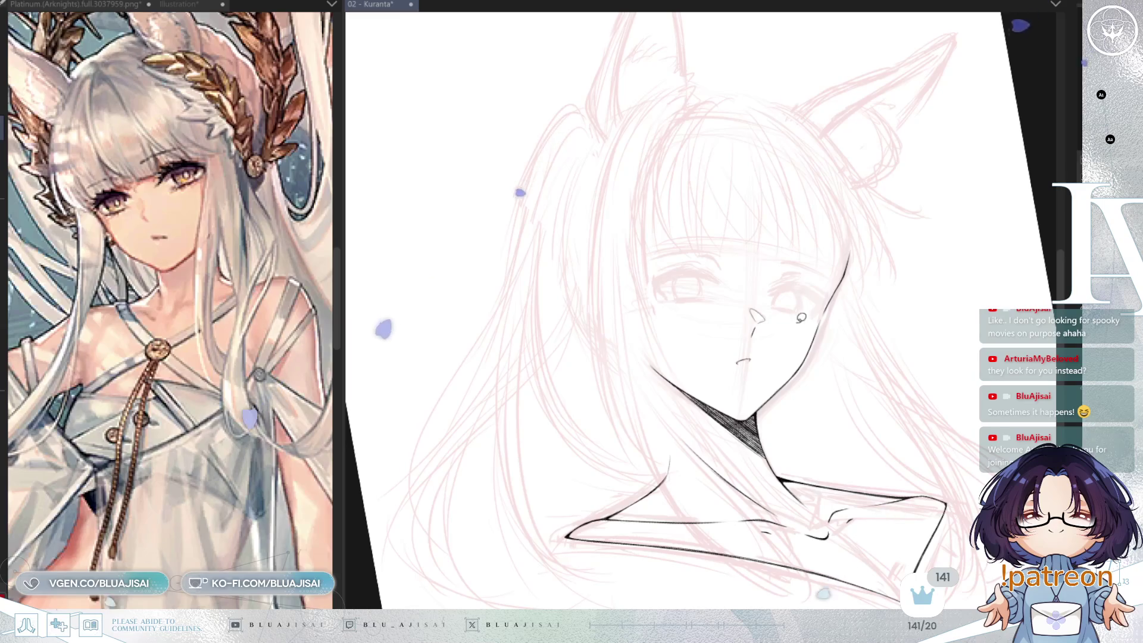
key("e")
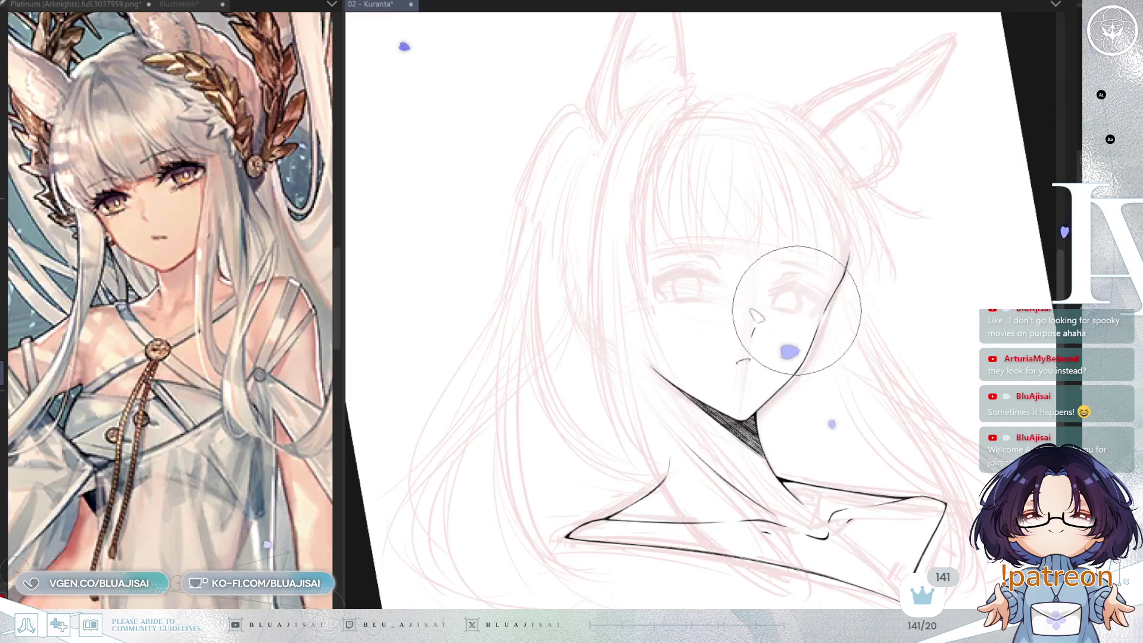
key("bracketleft")
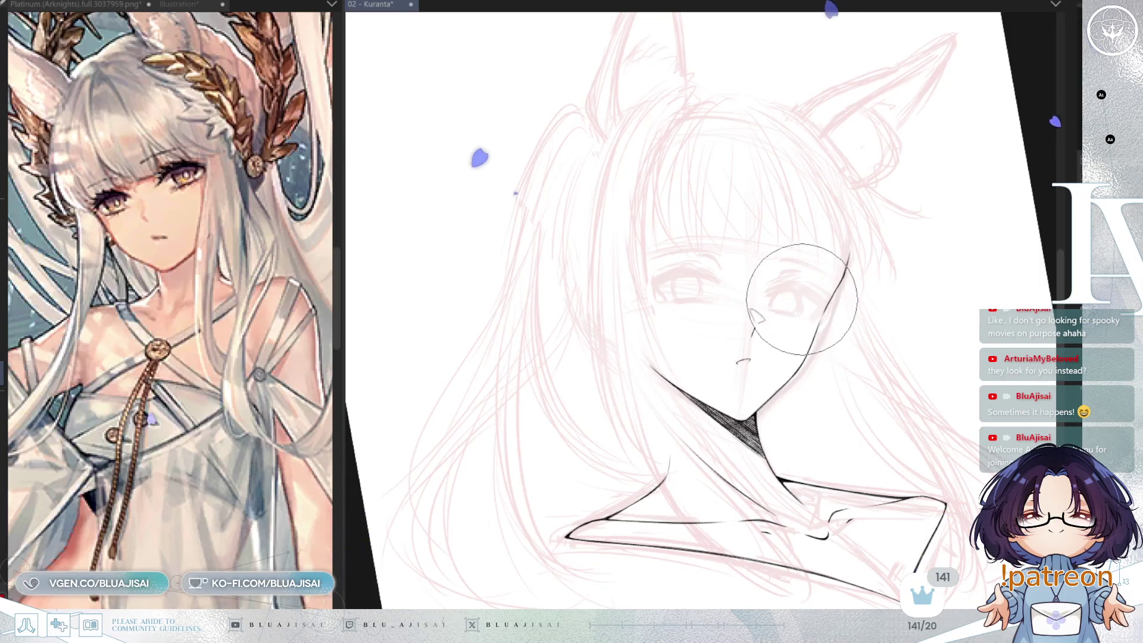
key("m")
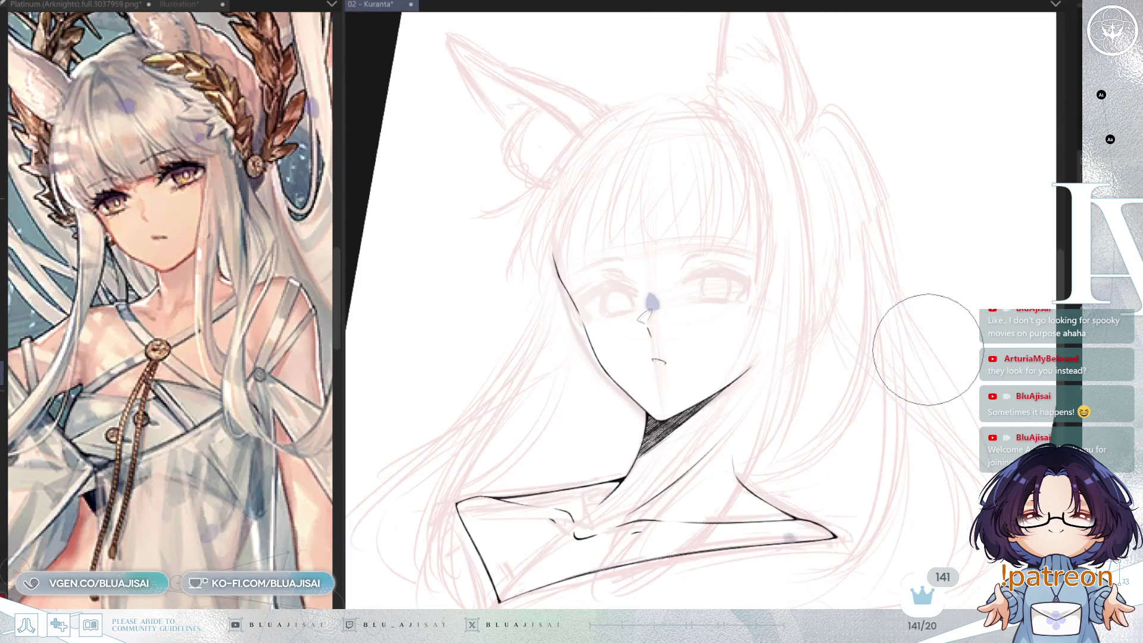
key("Delete")
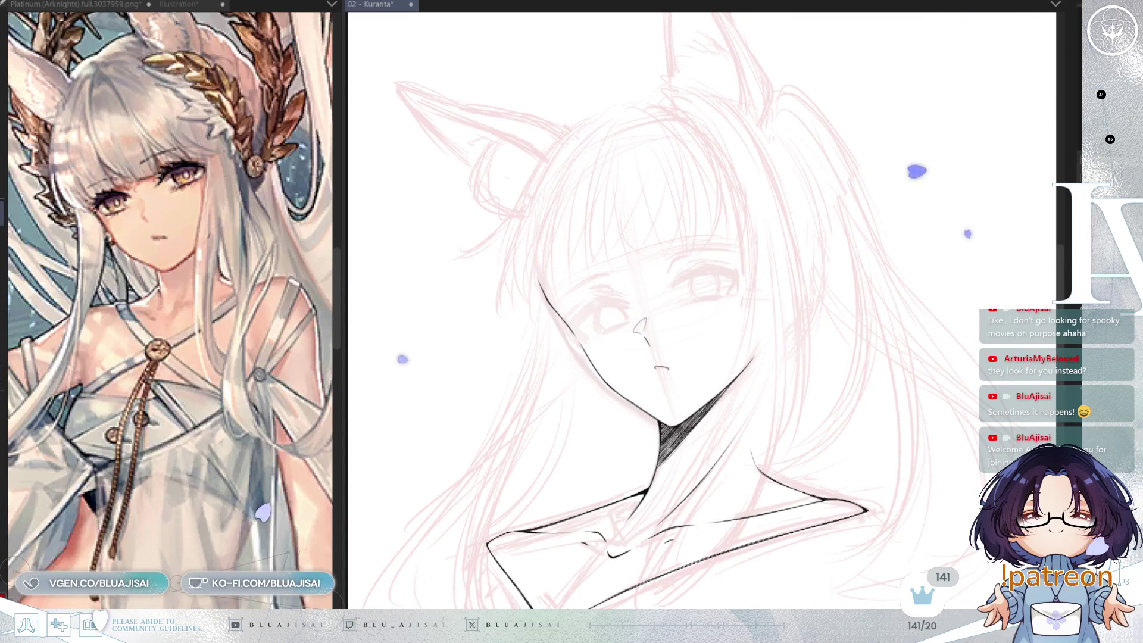
scroll(819, 156, "up", 2)
scroll(702, 275, "up", 2)
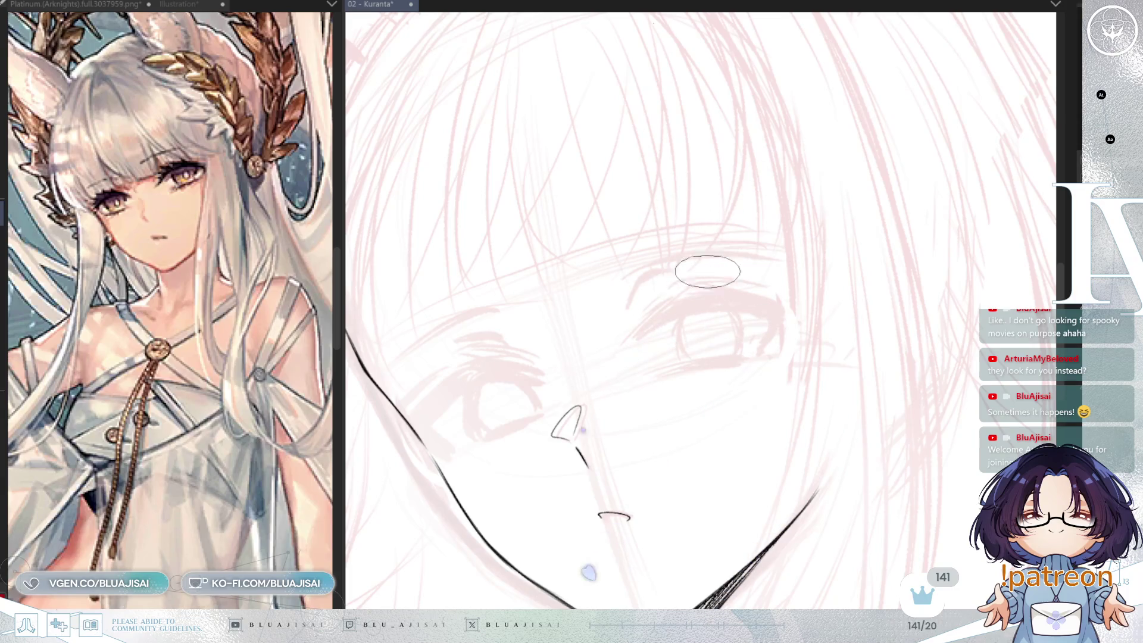
Ink the first thin strokes of the right eye's upper lid beside the 01 - Sui reference
scroll(706, 275, "up", 1)
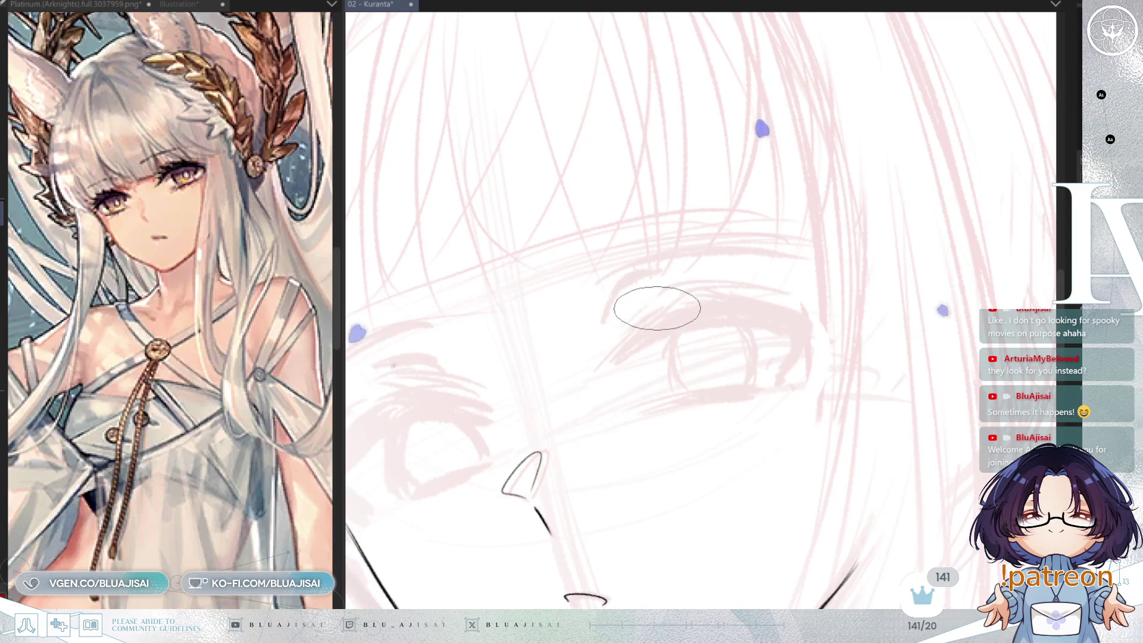
mouse_move(620, 326)
left_mouse_down()
mouse_move(656, 309)
mouse_move(619, 362)
mouse_move(674, 329)
left_mouse_up()
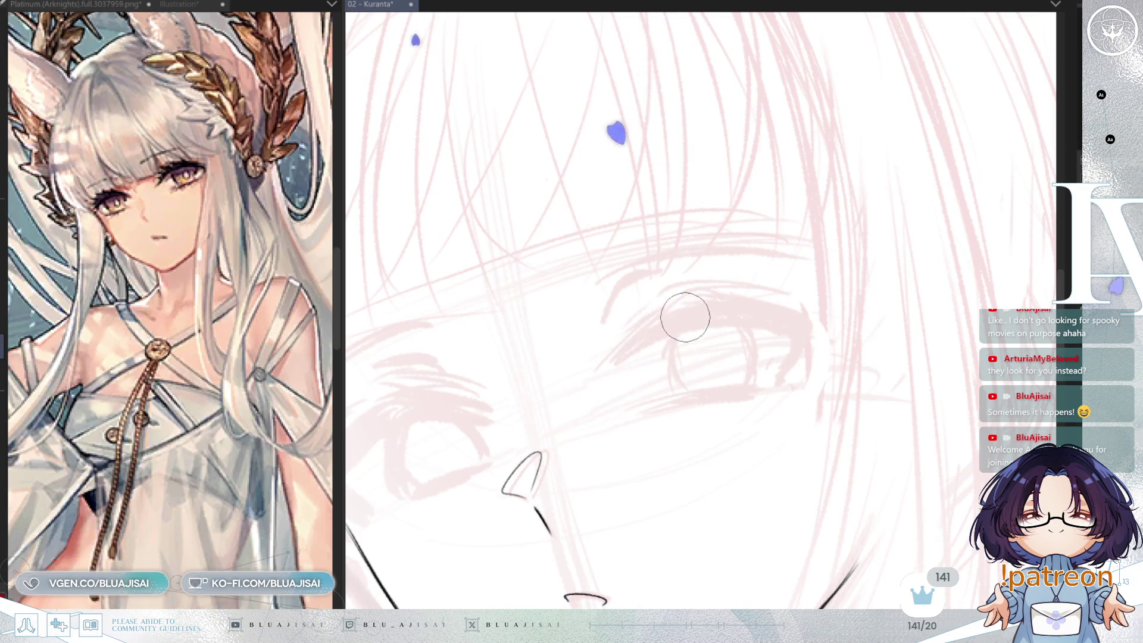
left_click_drag(658, 311, 625, 351)
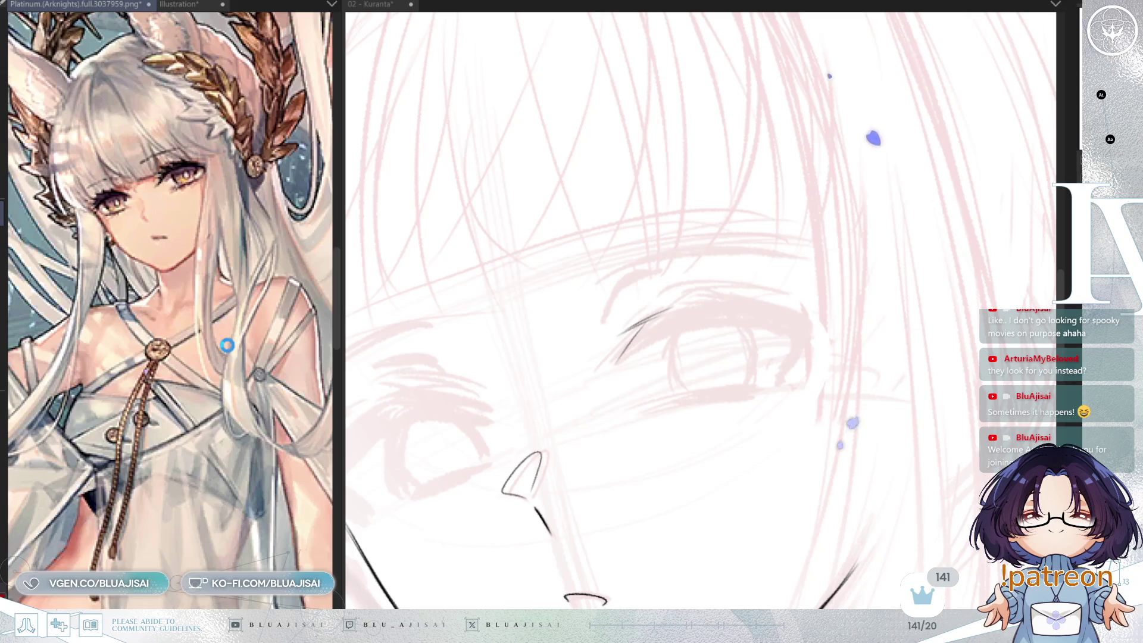
scroll(188, 435, "up", 5)
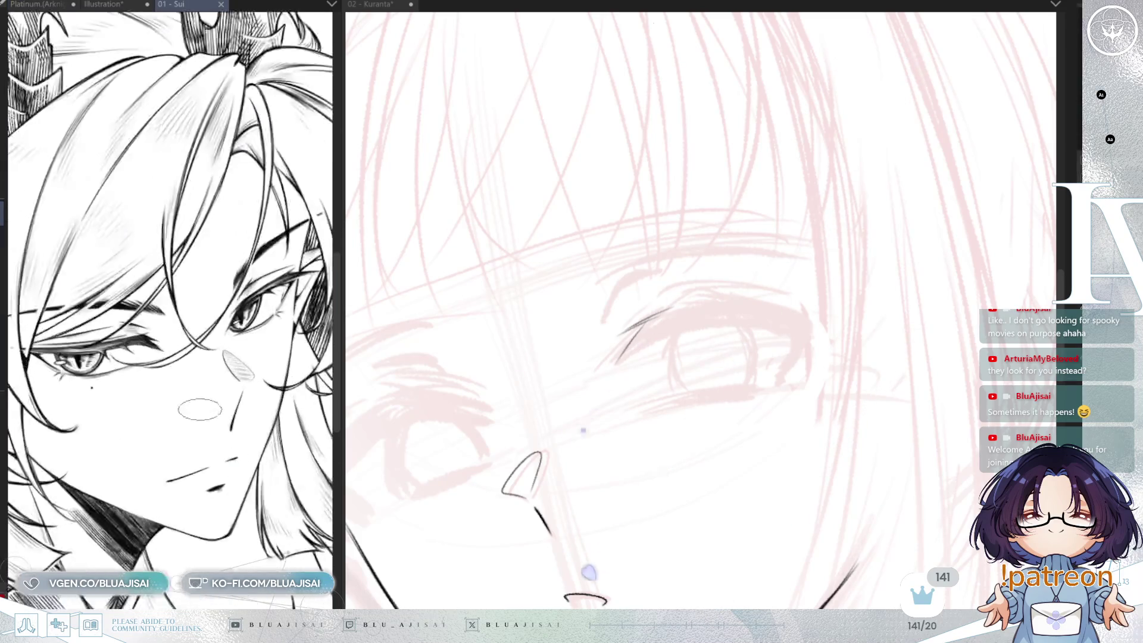
Pan the Sui reference face into view, then zoom the Kuranta drawing in over the eye
scroll(215, 401, "up", 3)
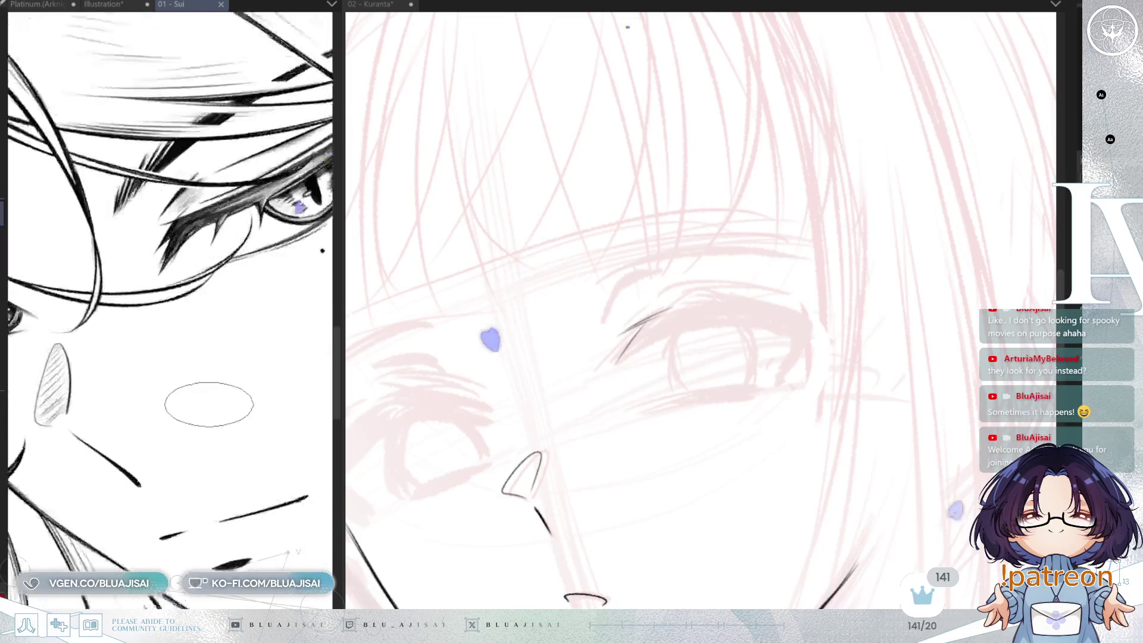
left_click_drag(230, 409, 225, 343)
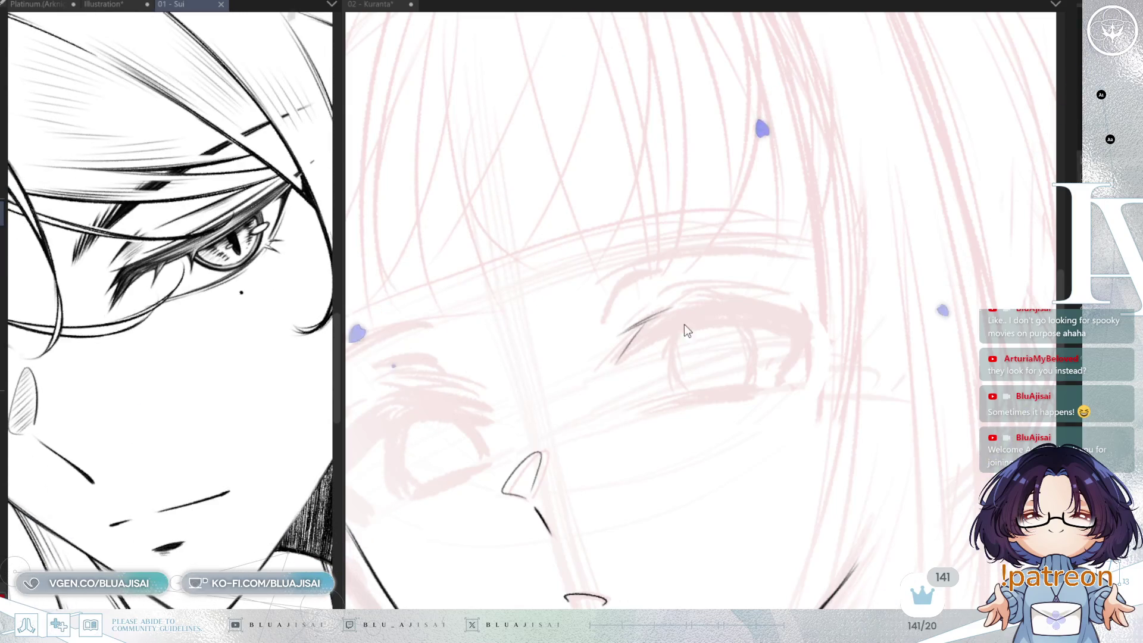
left_click(689, 423)
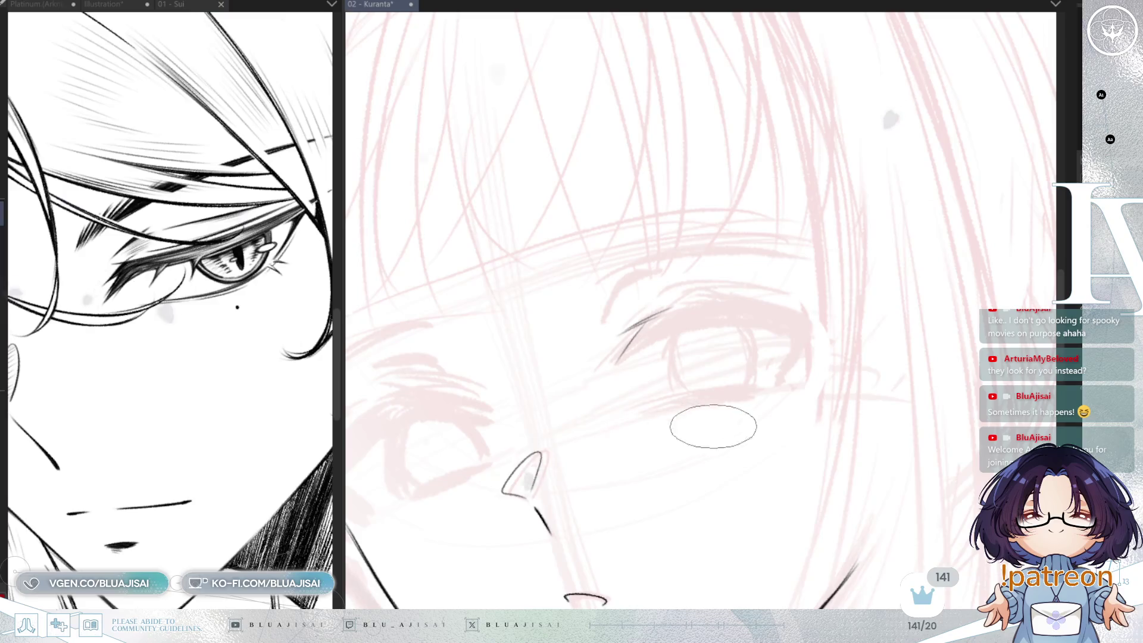
mouse_move(723, 393)
left_mouse_down()
mouse_move(756, 403)
mouse_move(770, 298)
mouse_move(714, 237)
left_mouse_up()
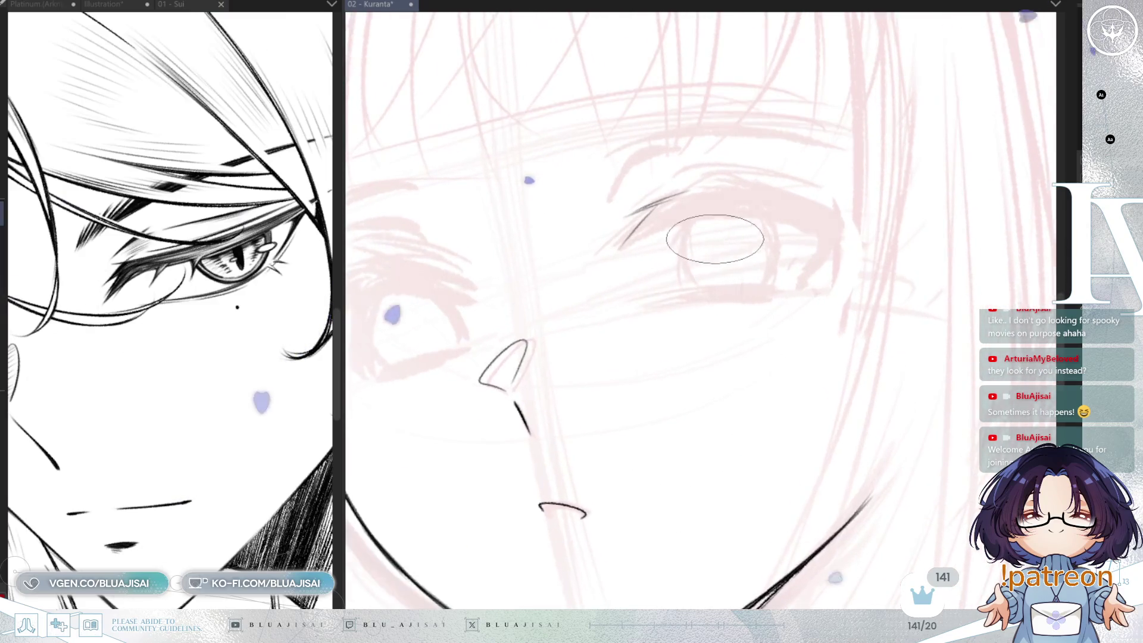
scroll(682, 274, "up", 1)
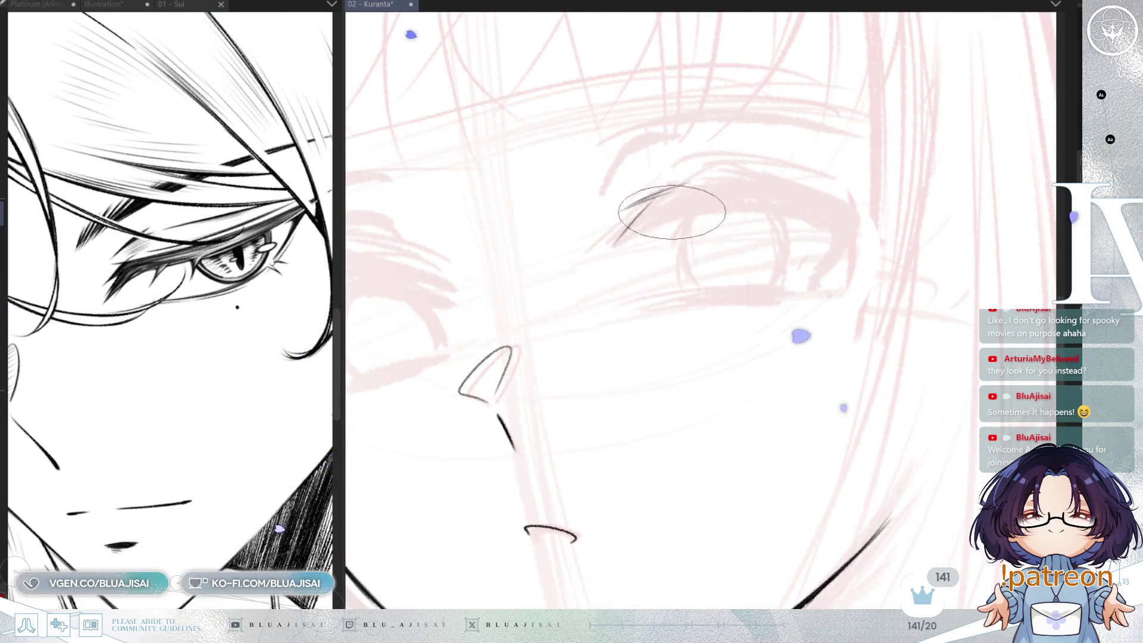
Erase the stray eye stroke and redraw the upper eyelid as a longer arc toward the outer corner
left_click_drag(622, 233, 656, 196)
left_click_drag(619, 242, 673, 216)
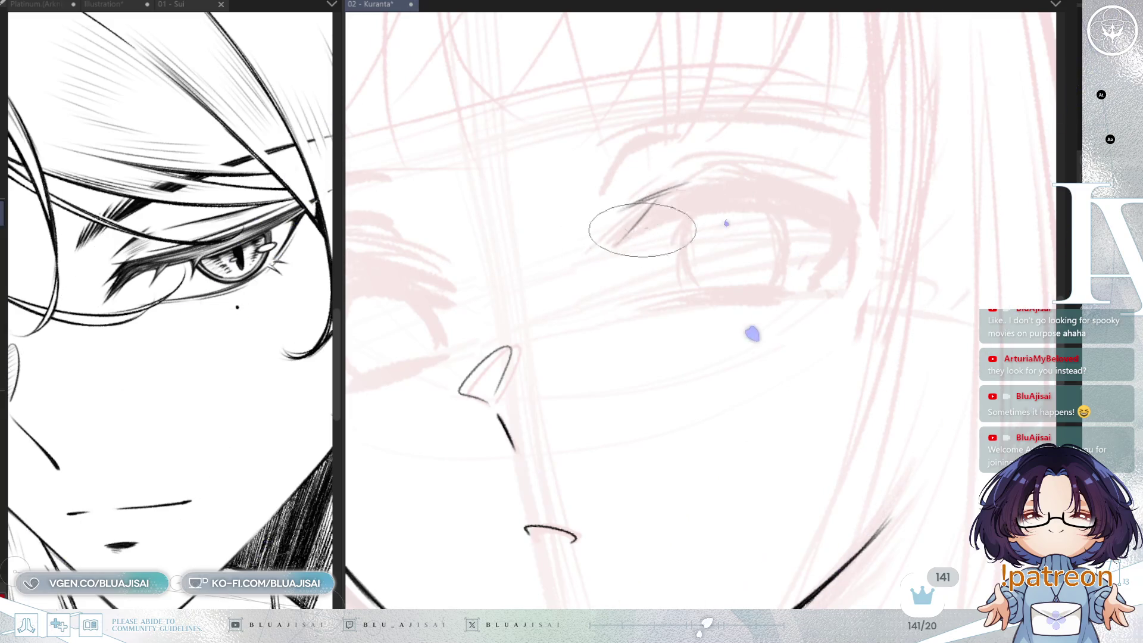
left_click_drag(824, 218, 826, 220)
left_click_drag(693, 178, 839, 196)
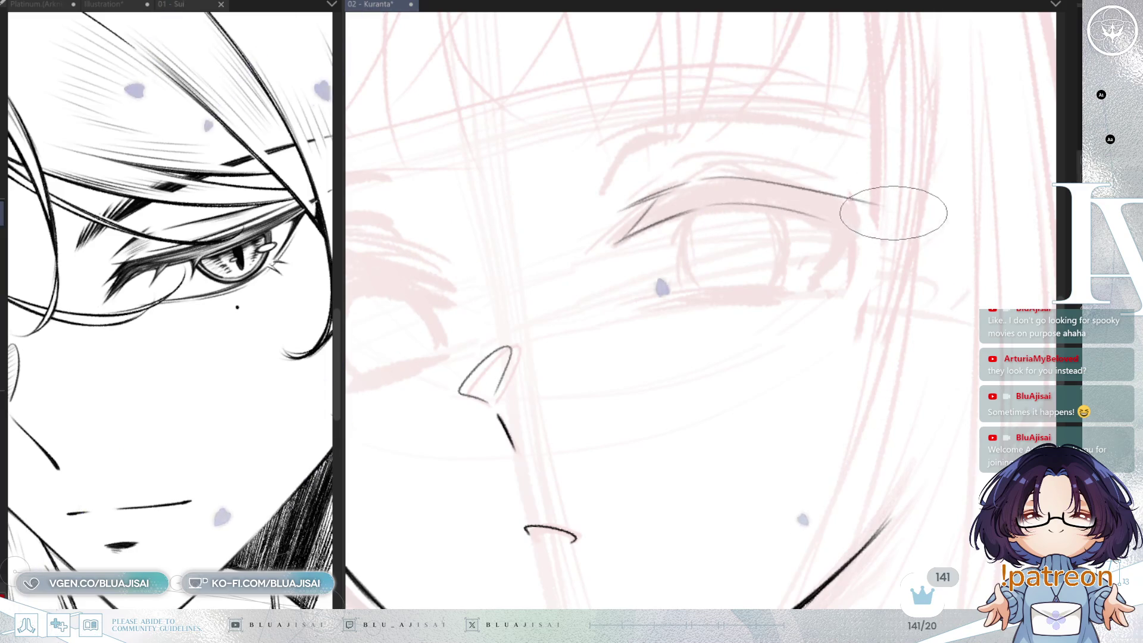
left_click_drag(702, 174, 857, 207)
mouse_move(899, 239)
left_mouse_down()
mouse_move(880, 230)
mouse_move(752, 275)
mouse_move(709, 212)
left_mouse_up()
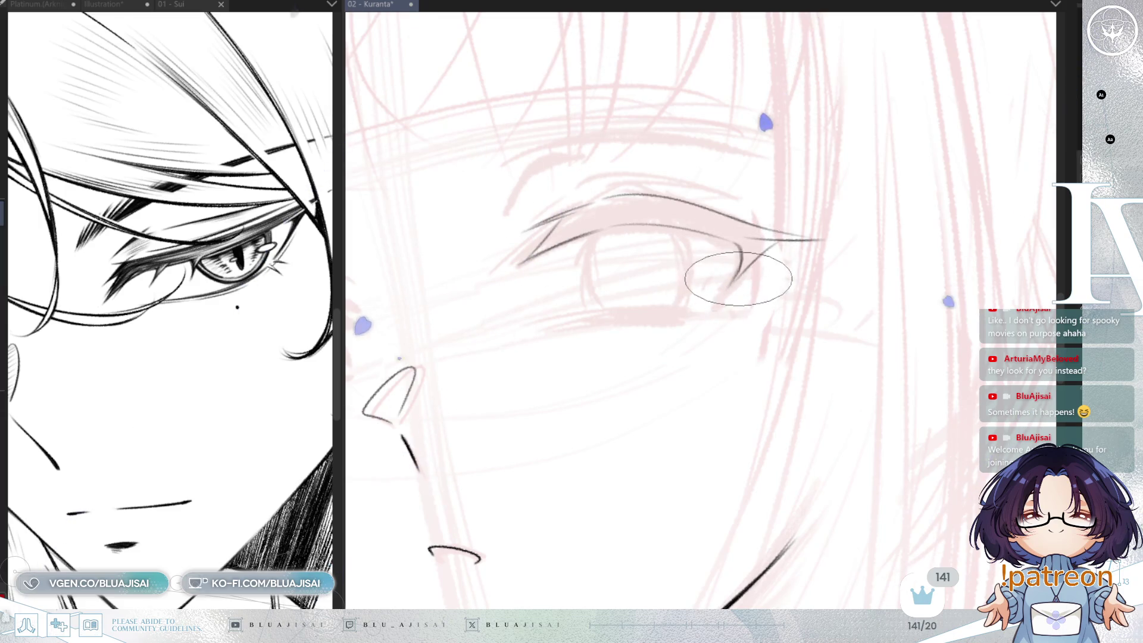
Ink the lash curve up to the outer corner, checking the eye with mirrored and rotated views
left_click_drag(725, 290, 780, 241)
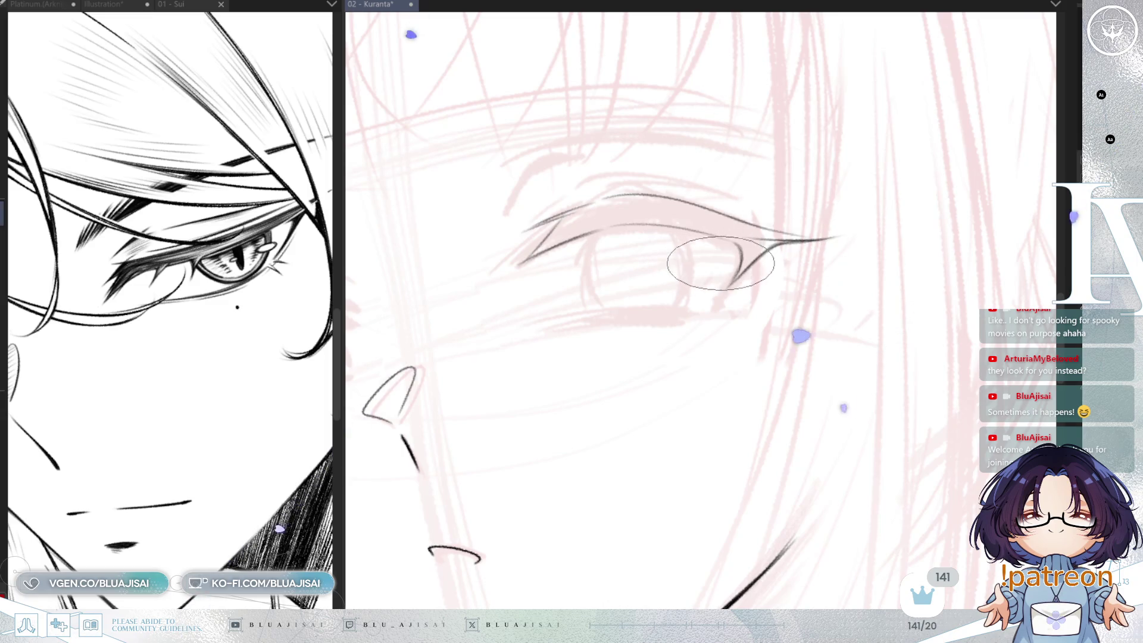
left_click_drag(750, 297, 796, 300)
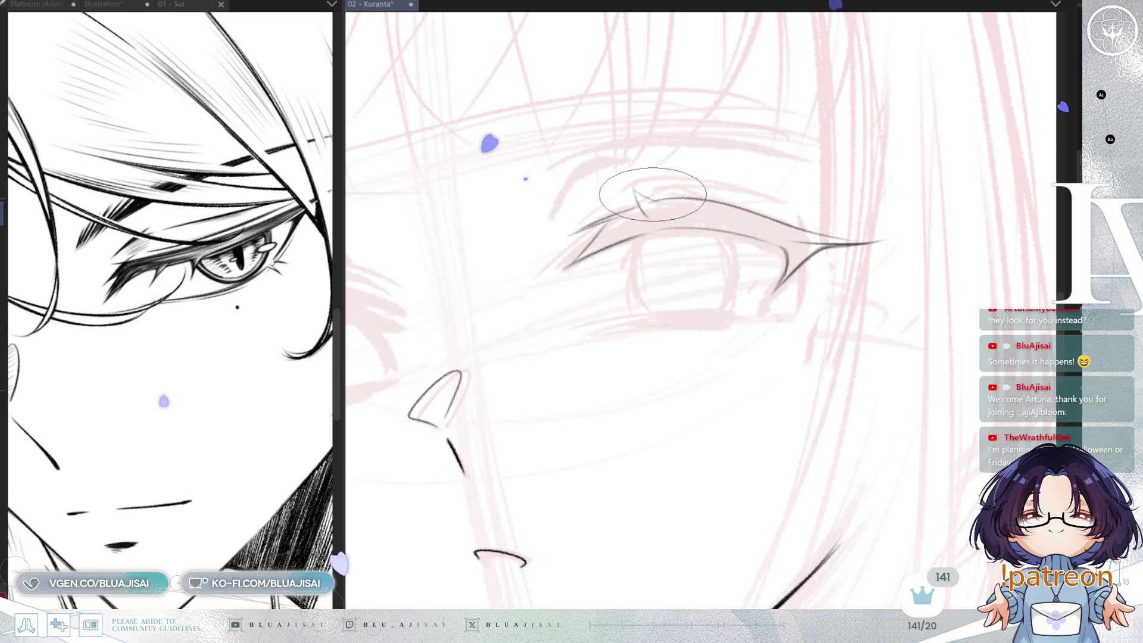
key("h")
key("minus")
key("minus")
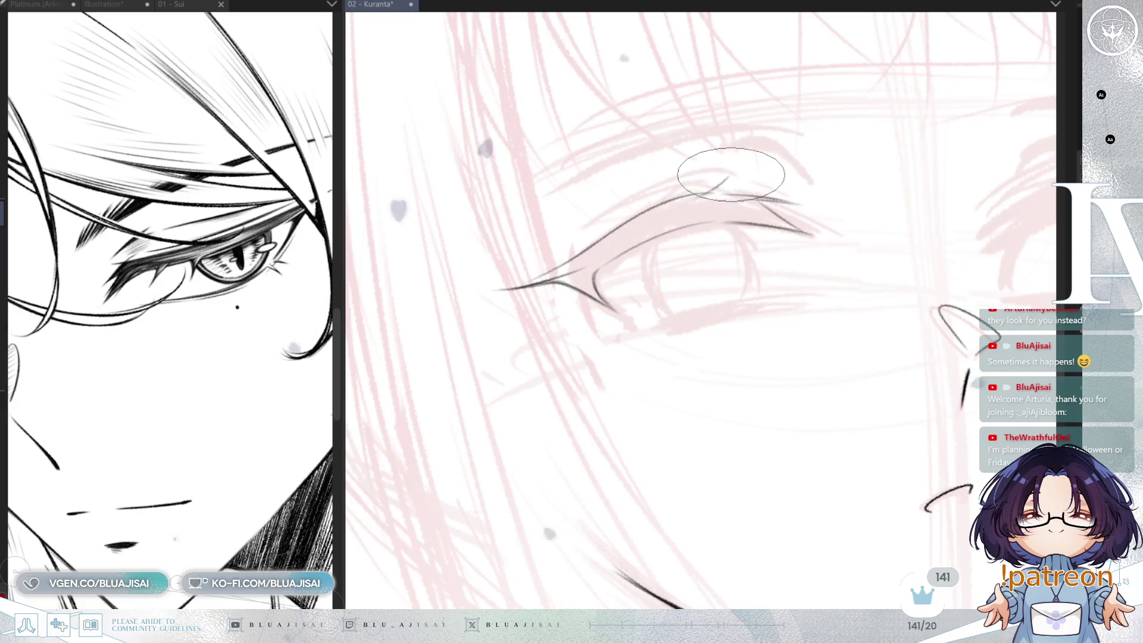
key("h")
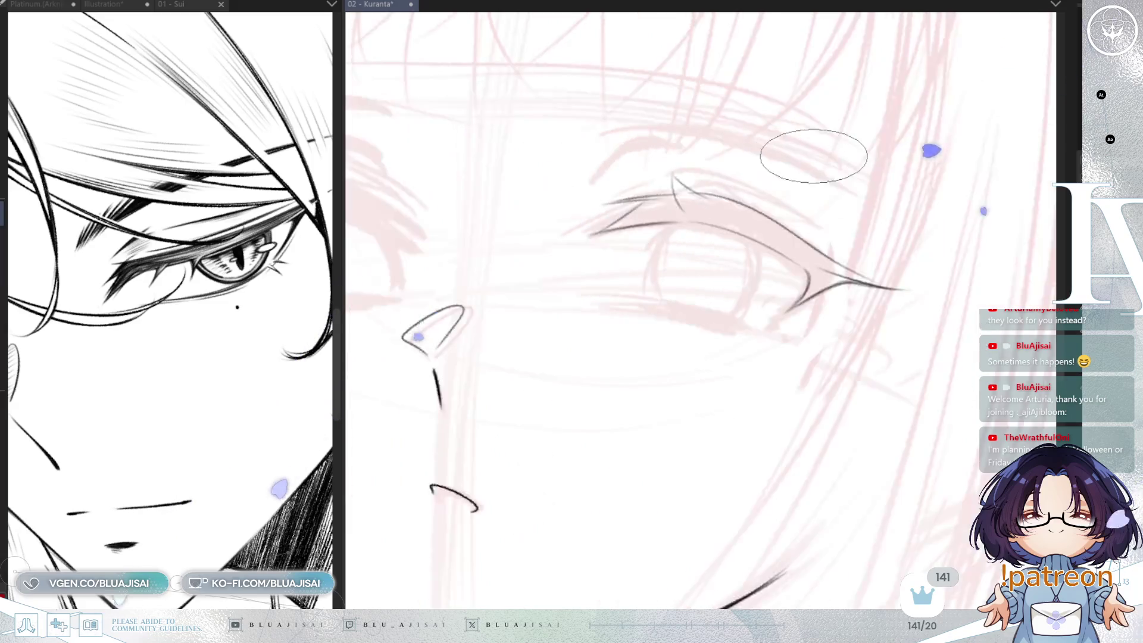
key("minus")
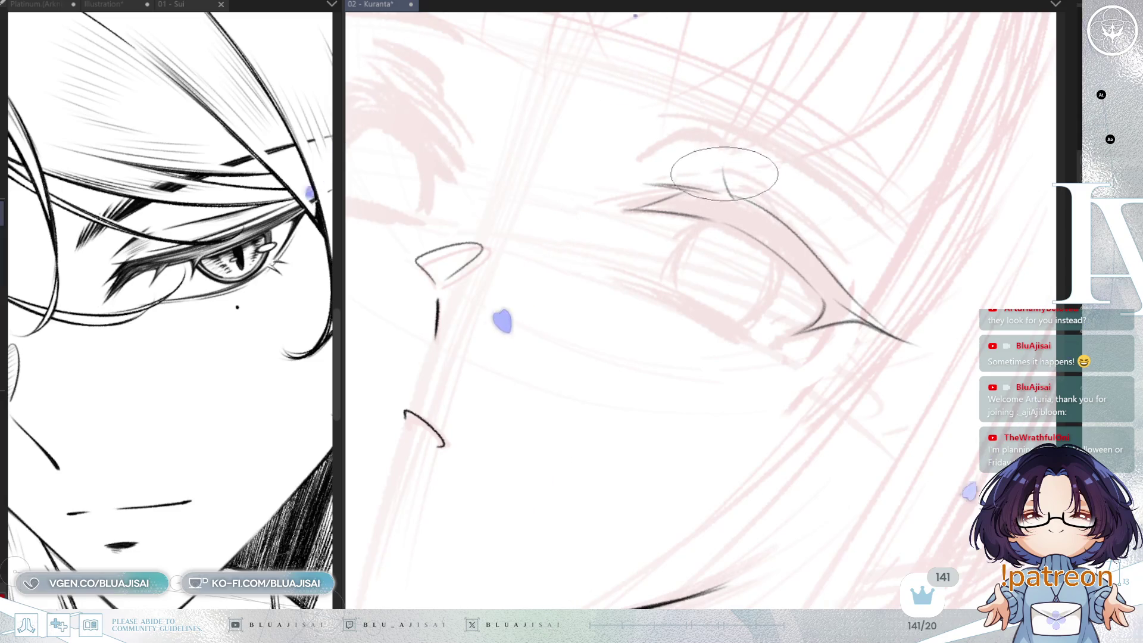
key("asciicircum")
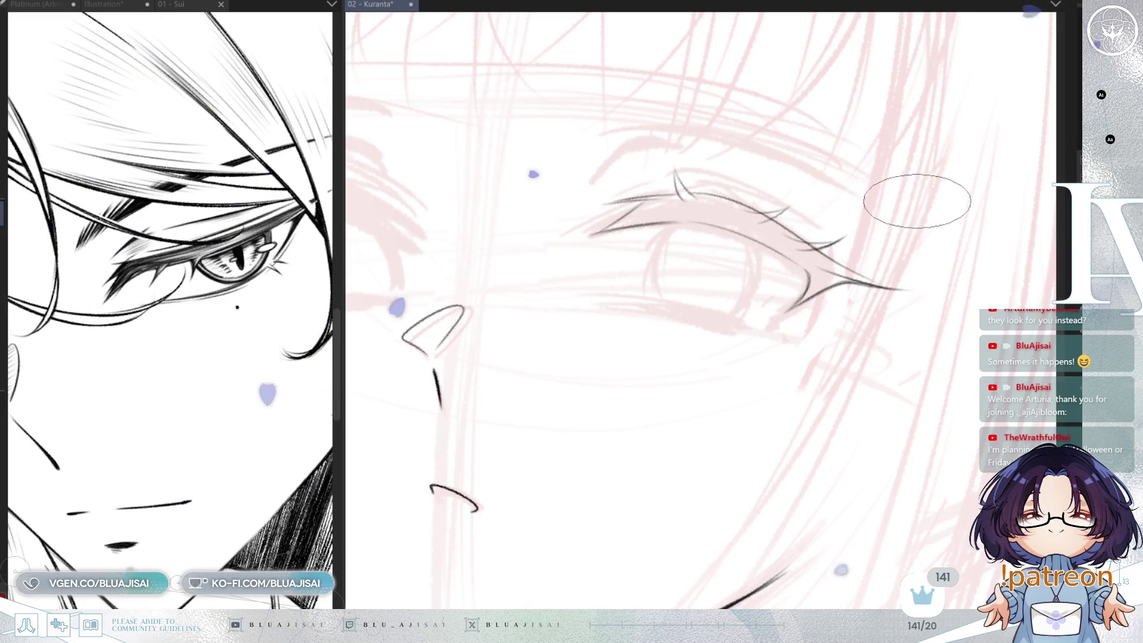
scroll(916, 214, "down", 2)
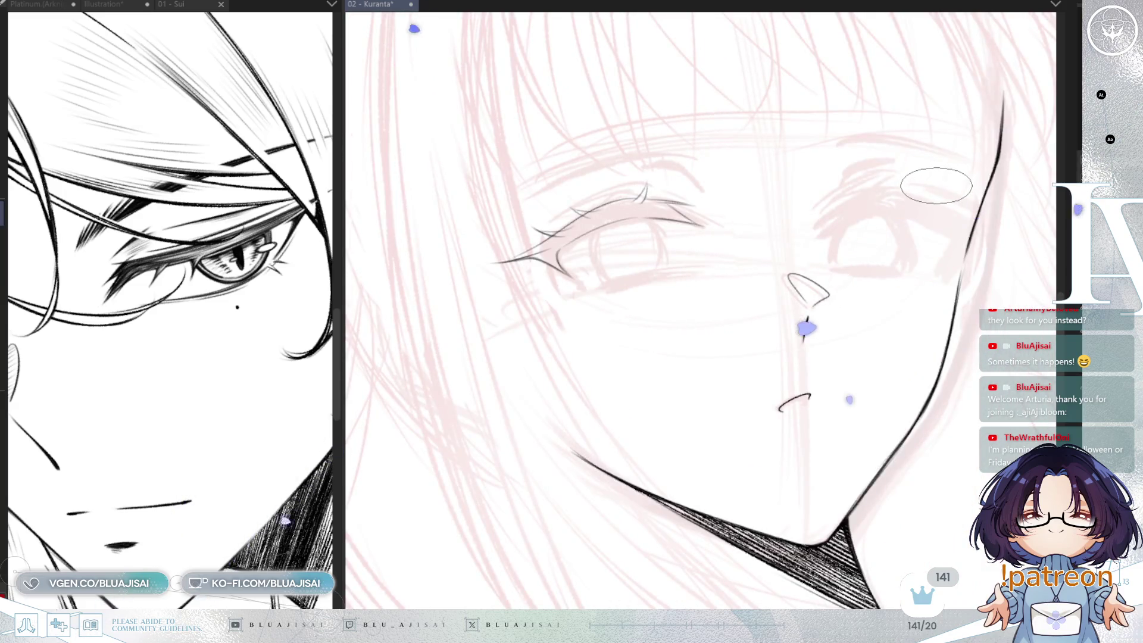
Zoom in on the eye and darken and thicken the lower lid line
scroll(928, 188, "up", 5)
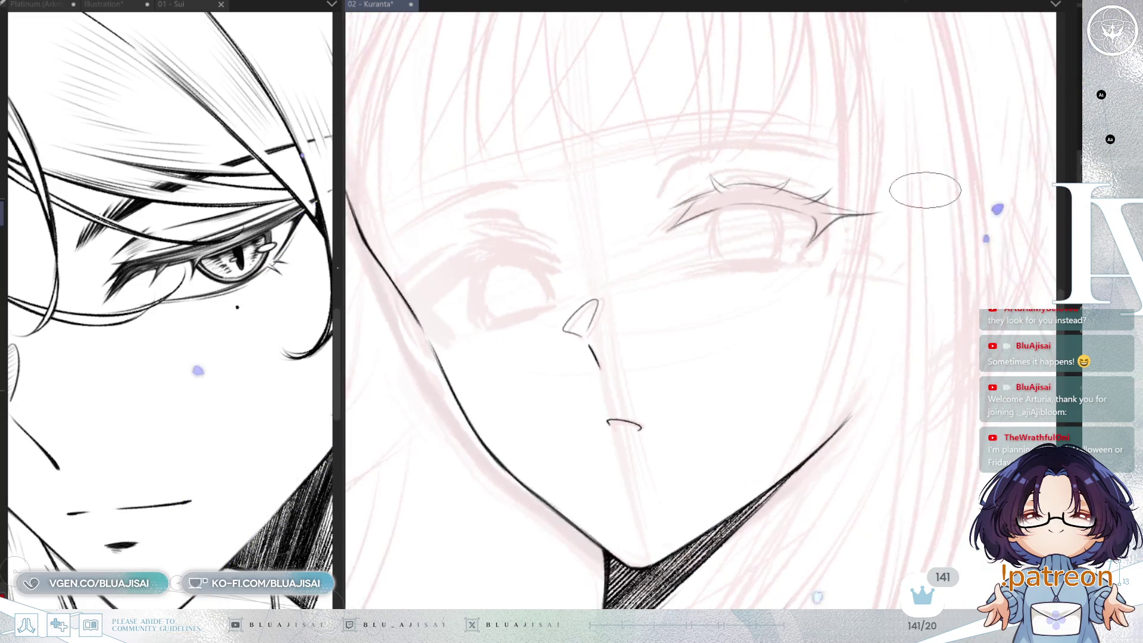
scroll(662, 283, "up", 2)
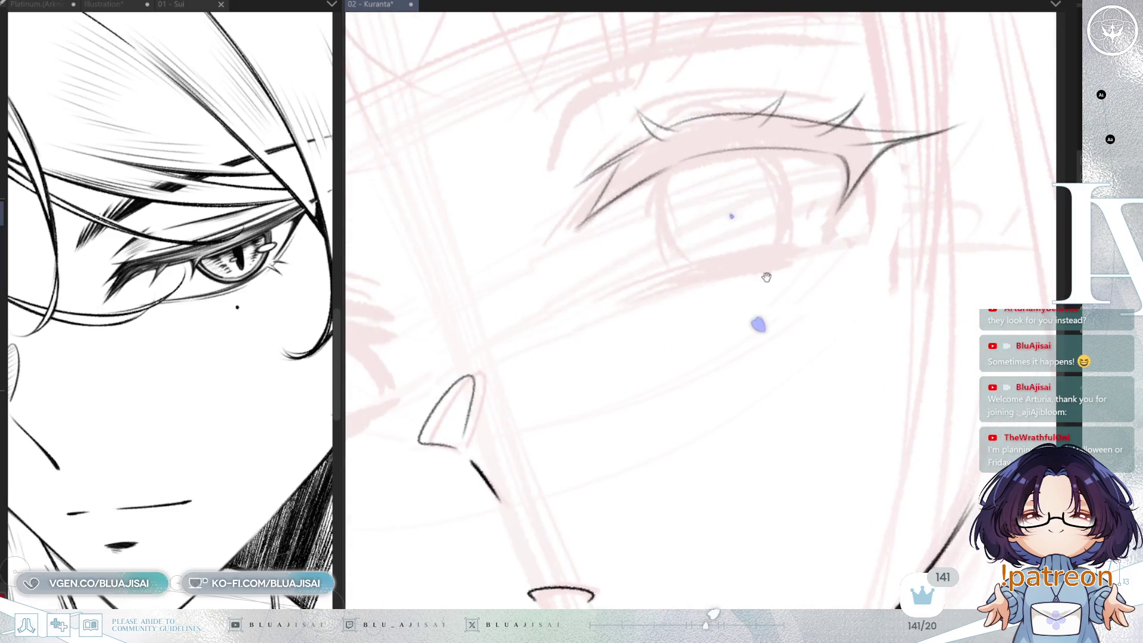
key("minus")
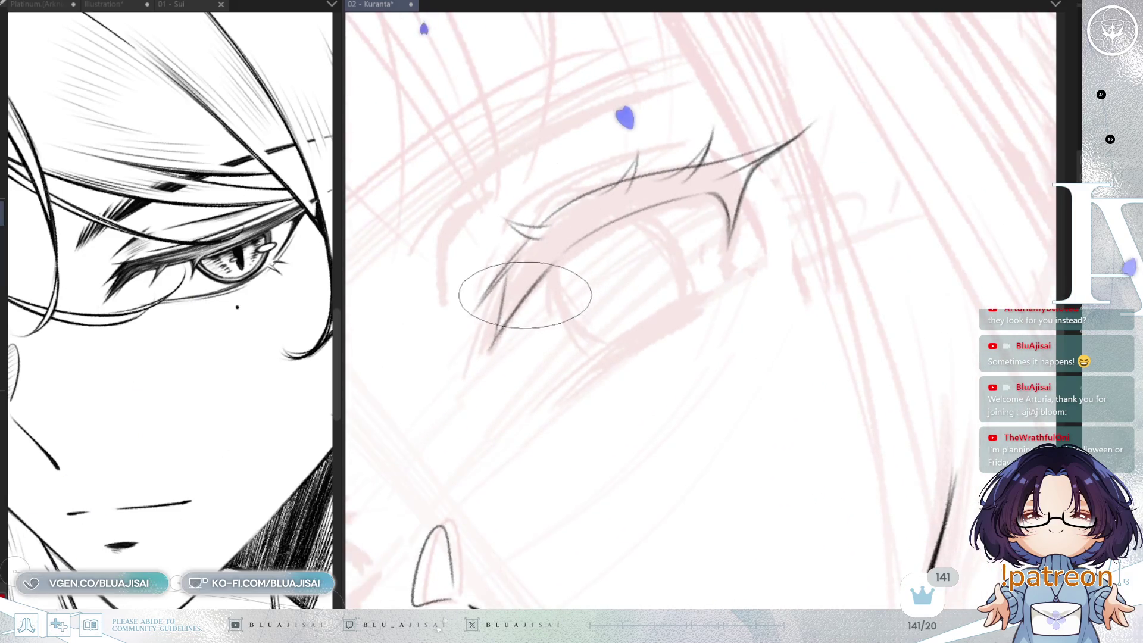
left_click_drag(544, 269, 708, 195)
key("asciicircum")
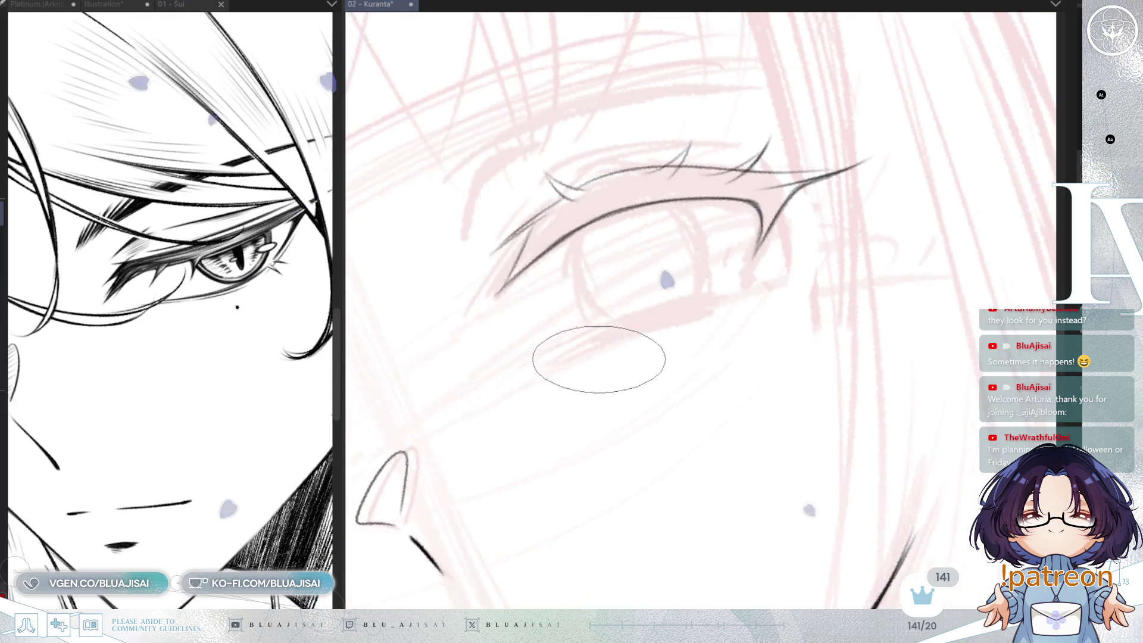
Redraw the lower-lid stroke shorter after undoing overlong attempts, then mirror the view to check
left_click_drag(572, 347, 664, 316)
left_click_drag(592, 332, 729, 296)
key("ctrl+z")
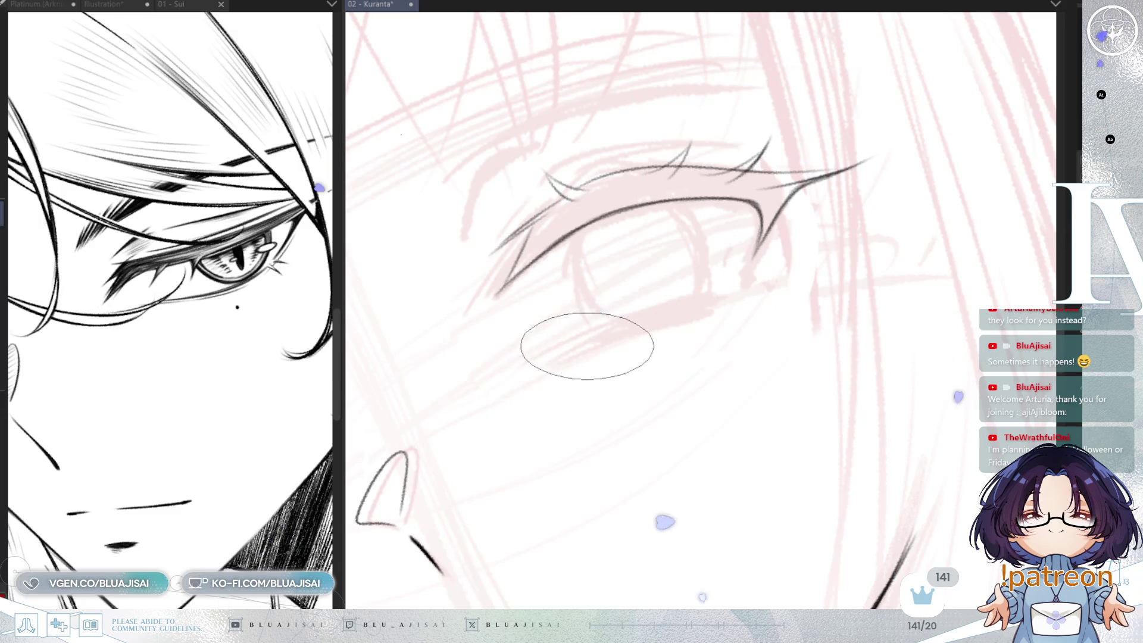
left_click_drag(567, 350, 730, 290)
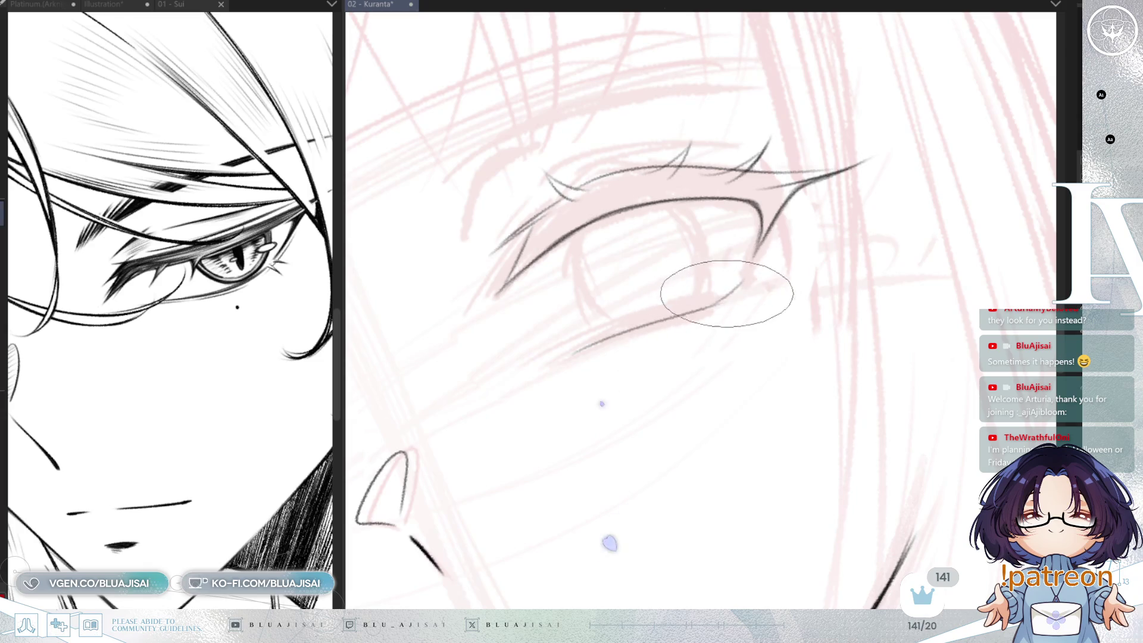
key("ctrl+z")
left_click_drag(577, 349, 673, 313)
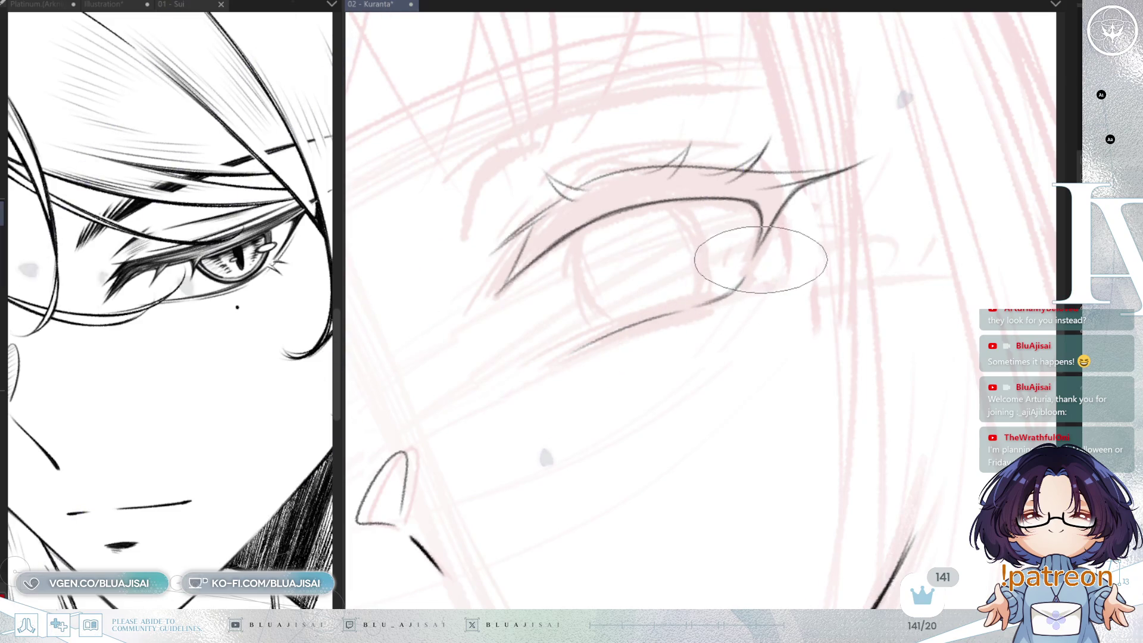
key("h")
mouse_move(948, 174)
left_mouse_down()
mouse_move(982, 141)
mouse_move(906, 184)
mouse_move(930, 241)
mouse_move(889, 319)
mouse_move(919, 321)
left_mouse_up()
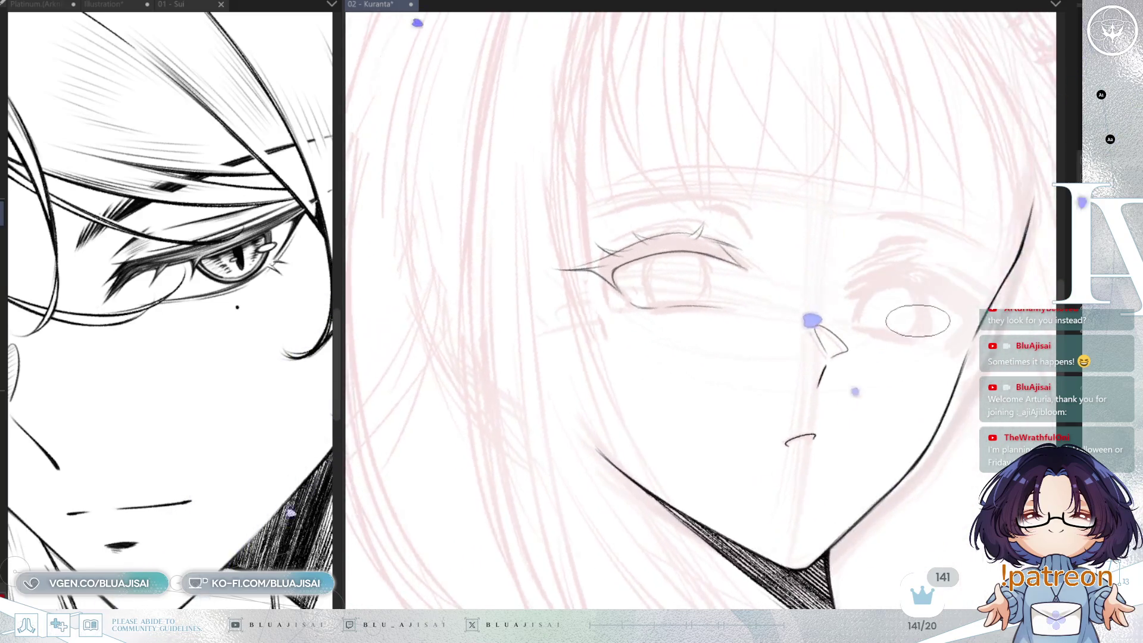
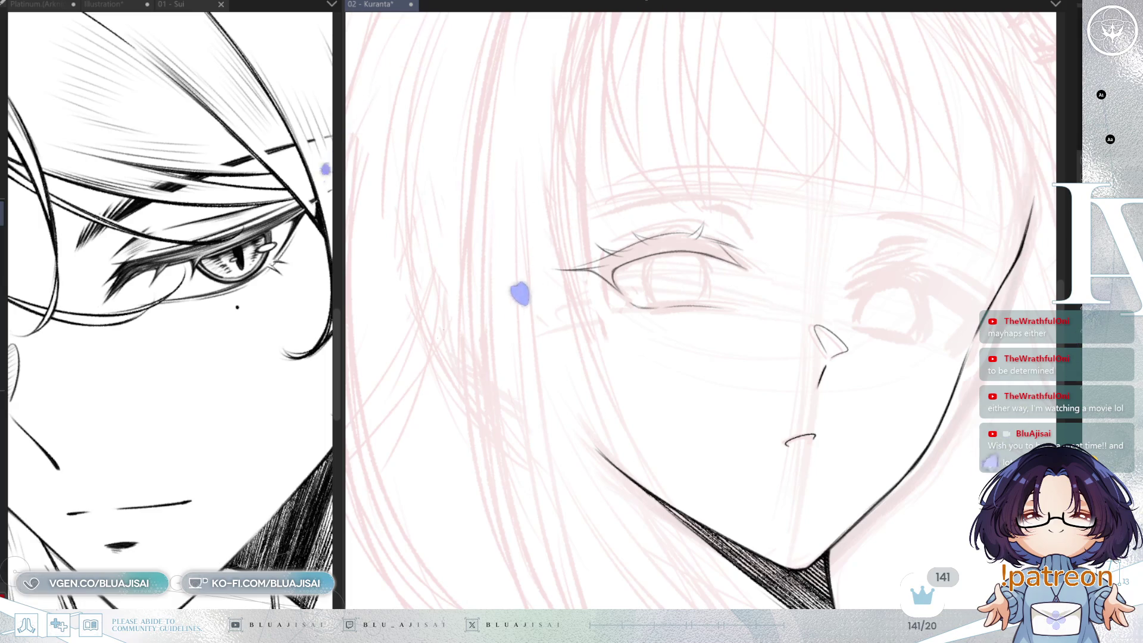
Zoom in and angle the view on the eye, then darken its upper-left lash edge
scroll(836, 197, "up", 2)
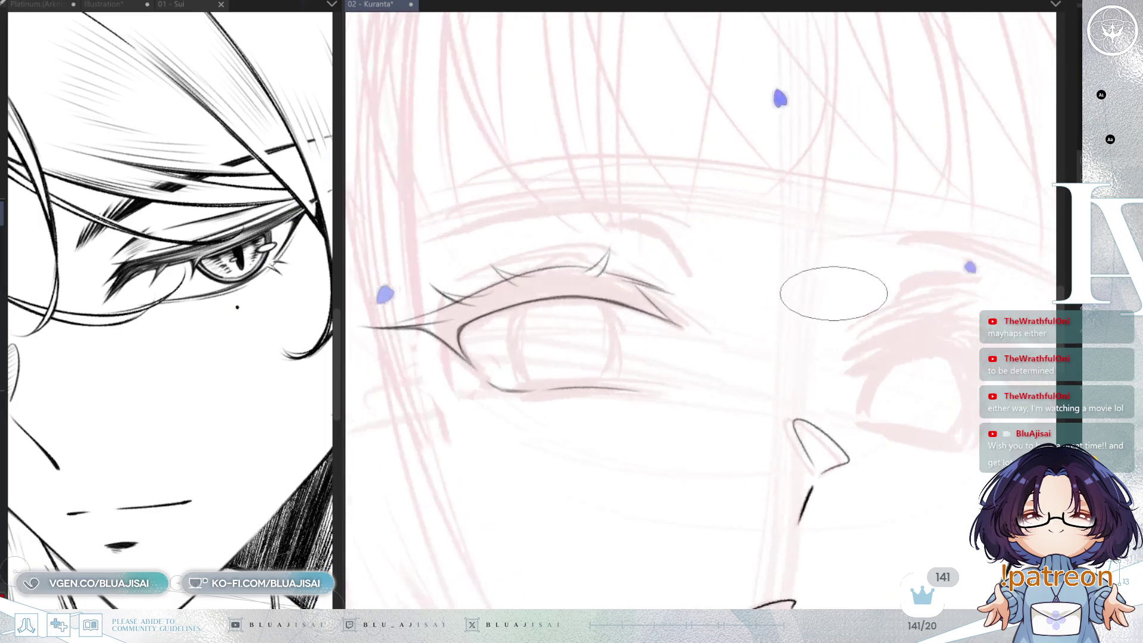
key("asciicircum")
key("asciicircum")
key("asciicircum")
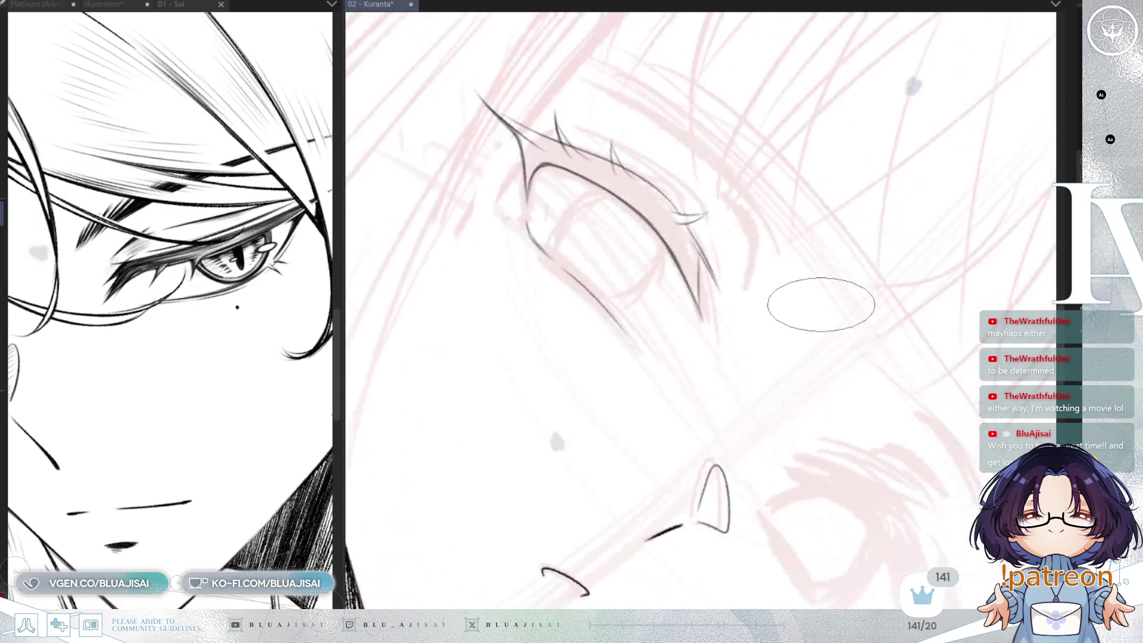
key("asciicircum")
key("asciicircum")
key("asciicircum")
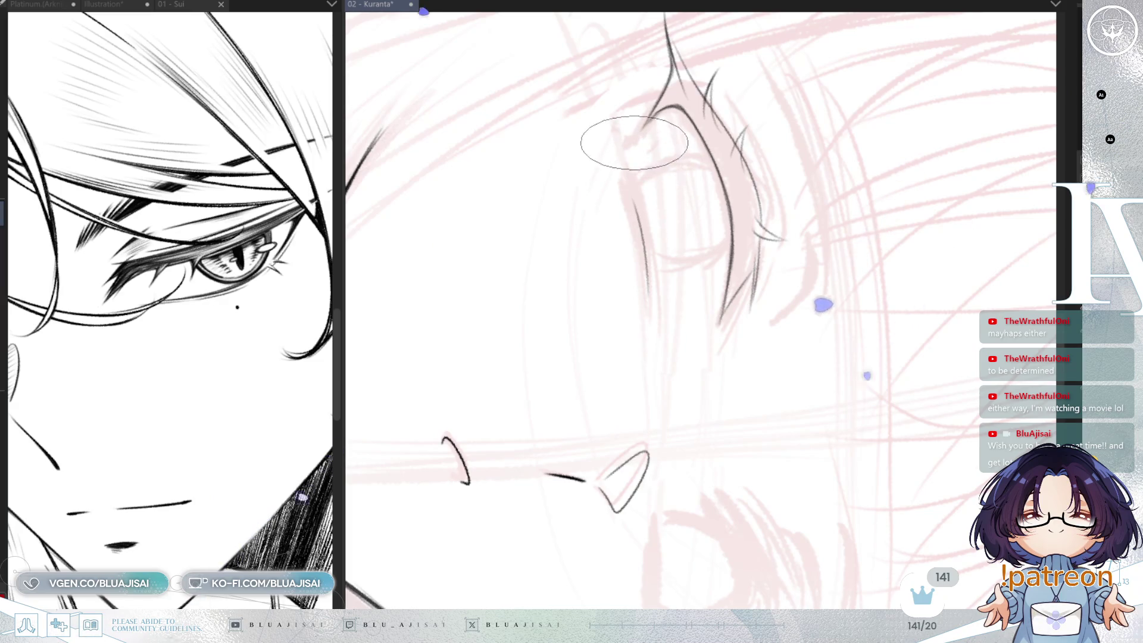
key("4")
key("4")
key("4")
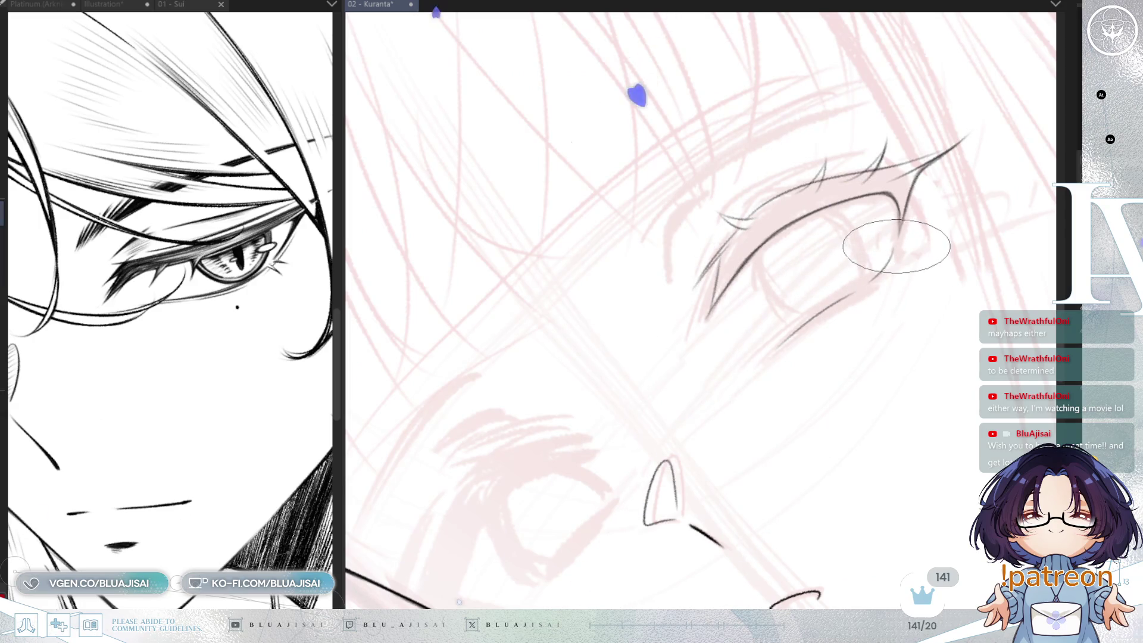
key("h")
left_click_drag(1009, 199, 744, 349)
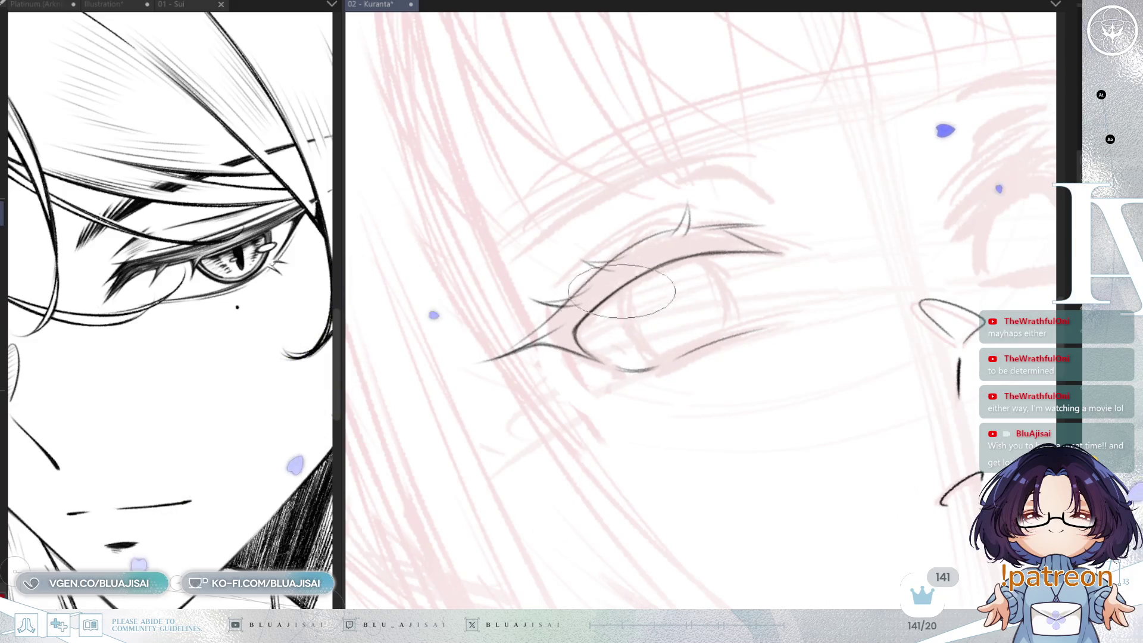
left_click_drag(581, 321, 627, 257)
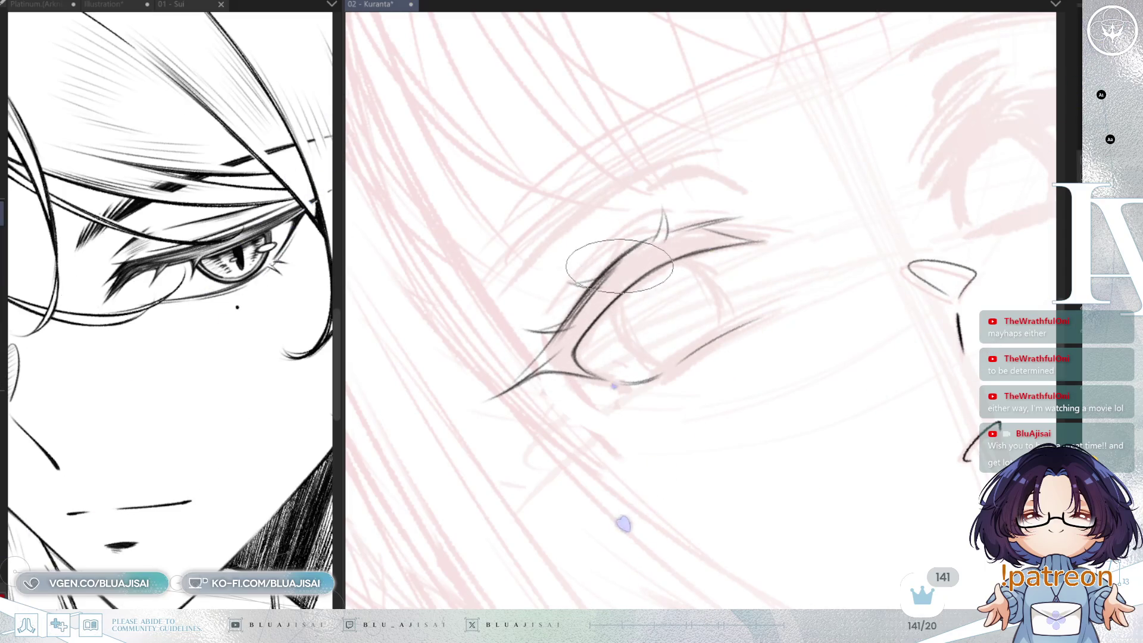
mouse_move(614, 276)
left_mouse_down()
mouse_move(570, 324)
mouse_move(587, 331)
mouse_move(567, 340)
mouse_move(597, 320)
left_mouse_up()
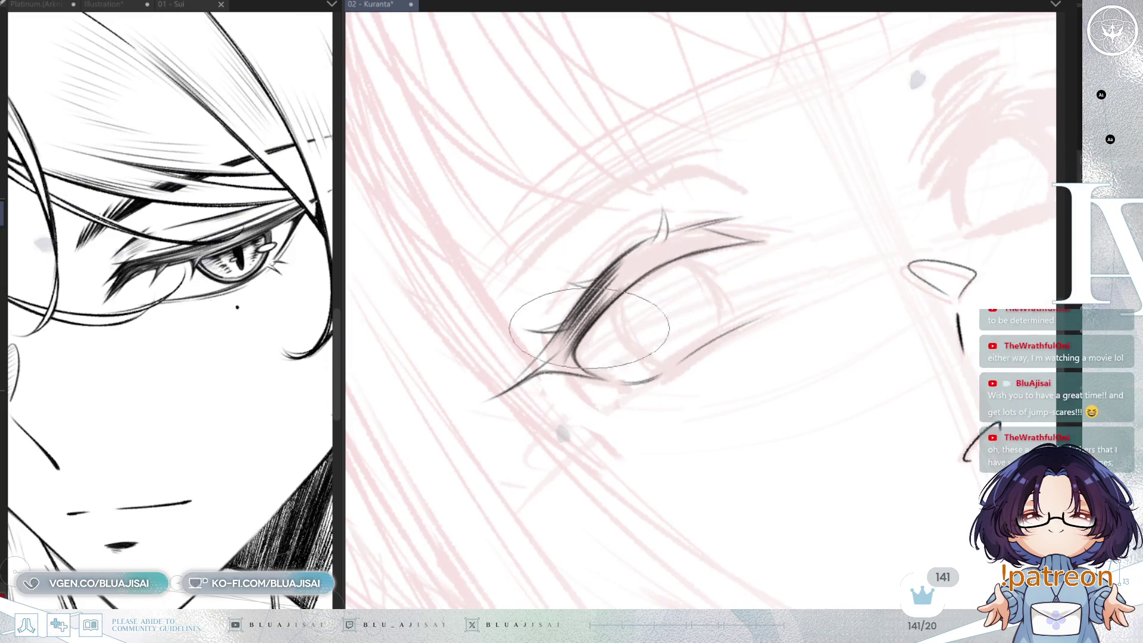
Rotate and recentre the view so the eye's upper lash lies horizontal for inking
key("minus")
key("minus")
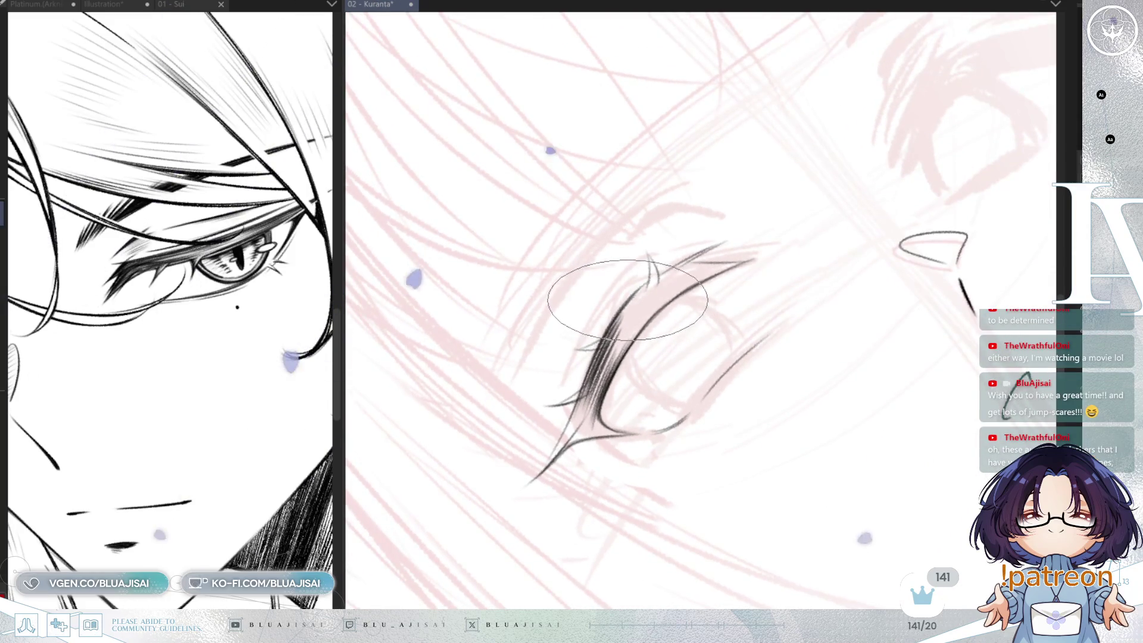
key("minus")
key("minus")
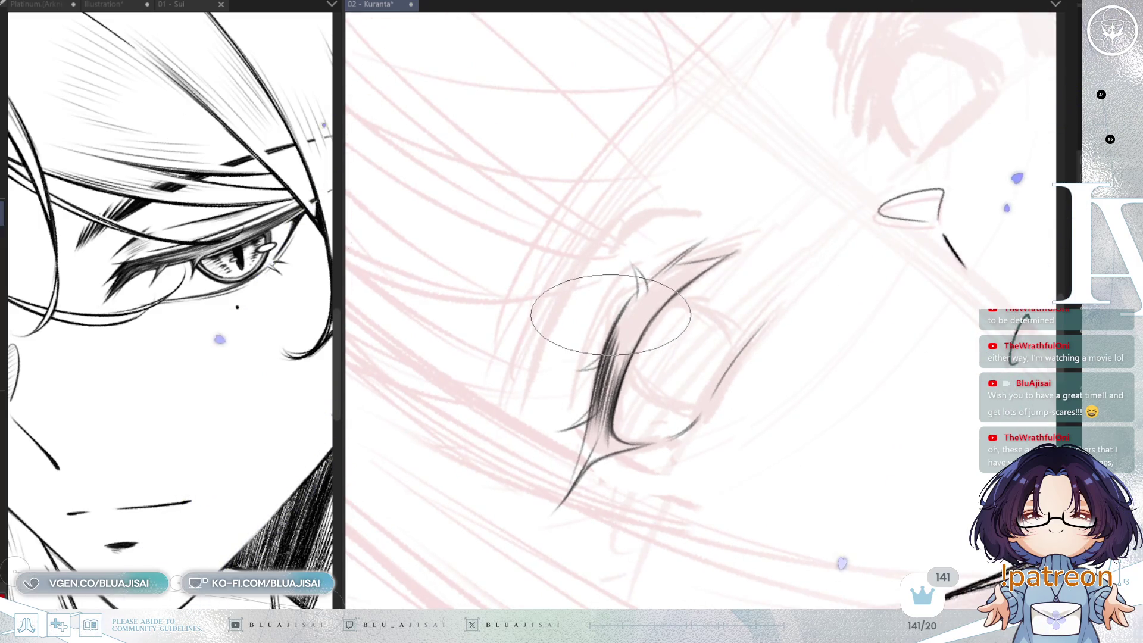
left_click_drag(617, 336, 622, 365)
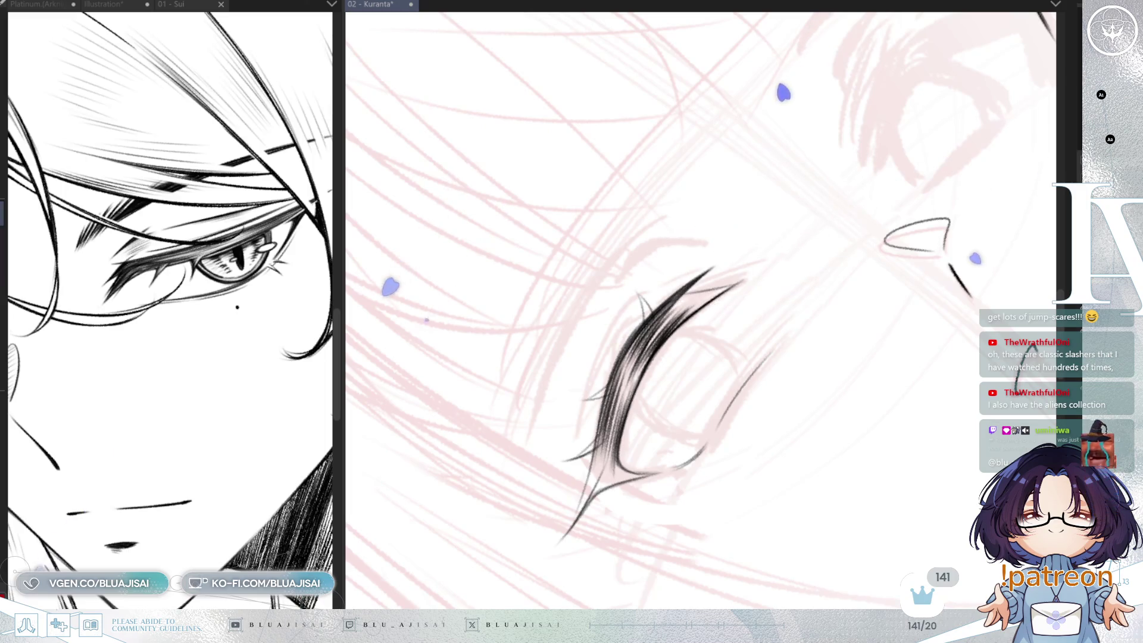
key("asciicircum")
key("asciicircum")
key("asciicircum")
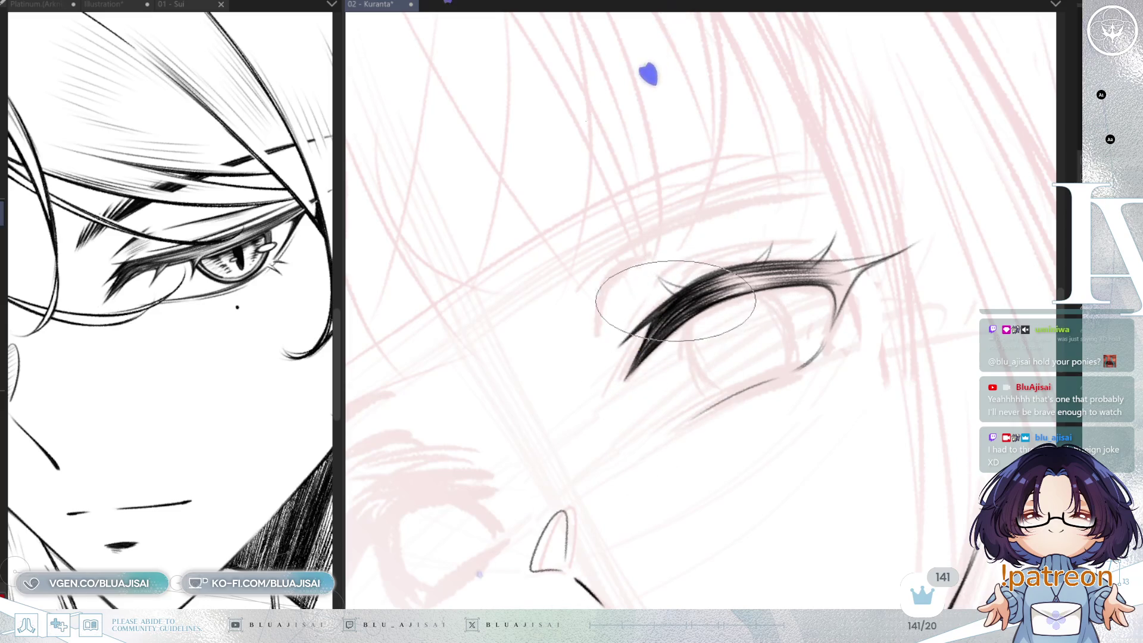
Mirror and rotate the view to angle the lash's outer corner steeply upward
key("h")
key("minus")
key("minus")
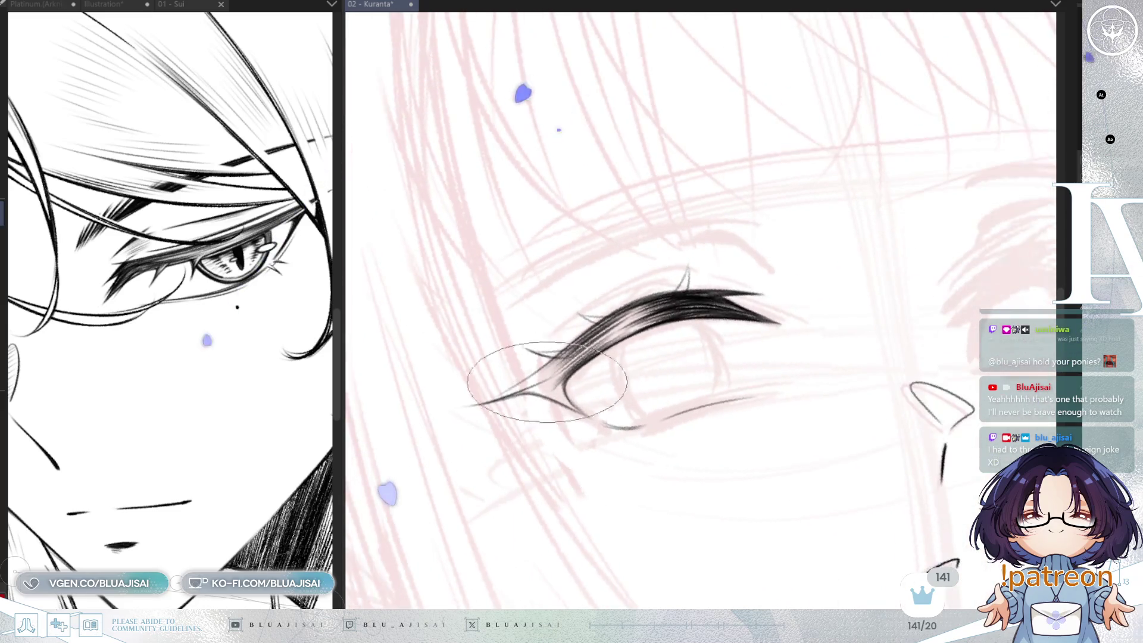
key("minus")
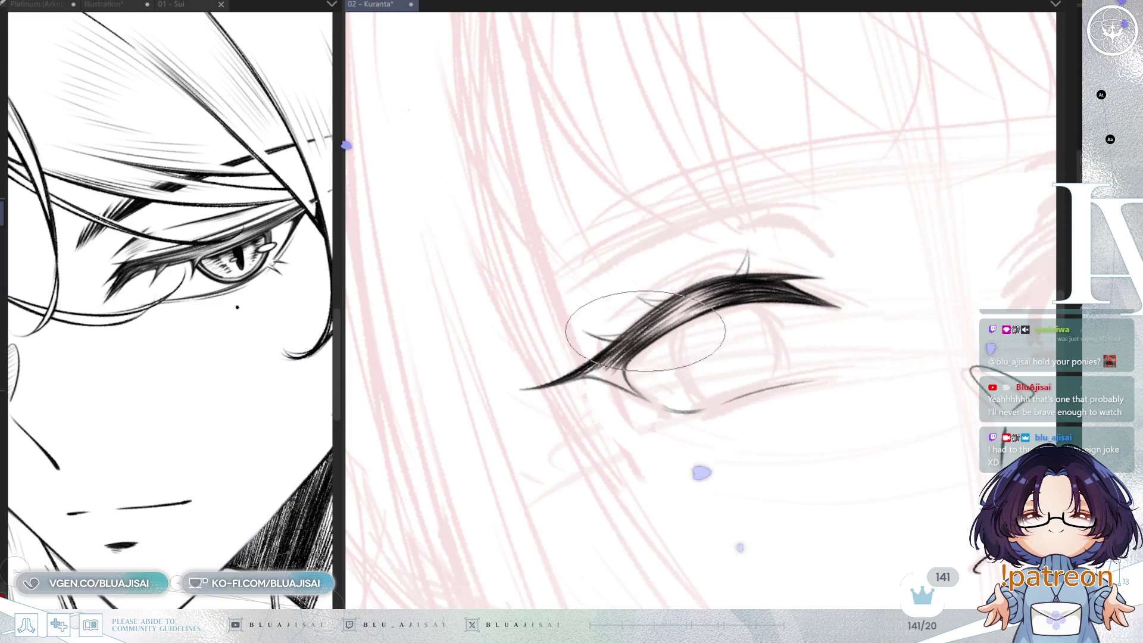
mouse_move(703, 274)
left_mouse_down()
mouse_move(803, 250)
mouse_move(791, 243)
mouse_move(801, 250)
left_mouse_up()
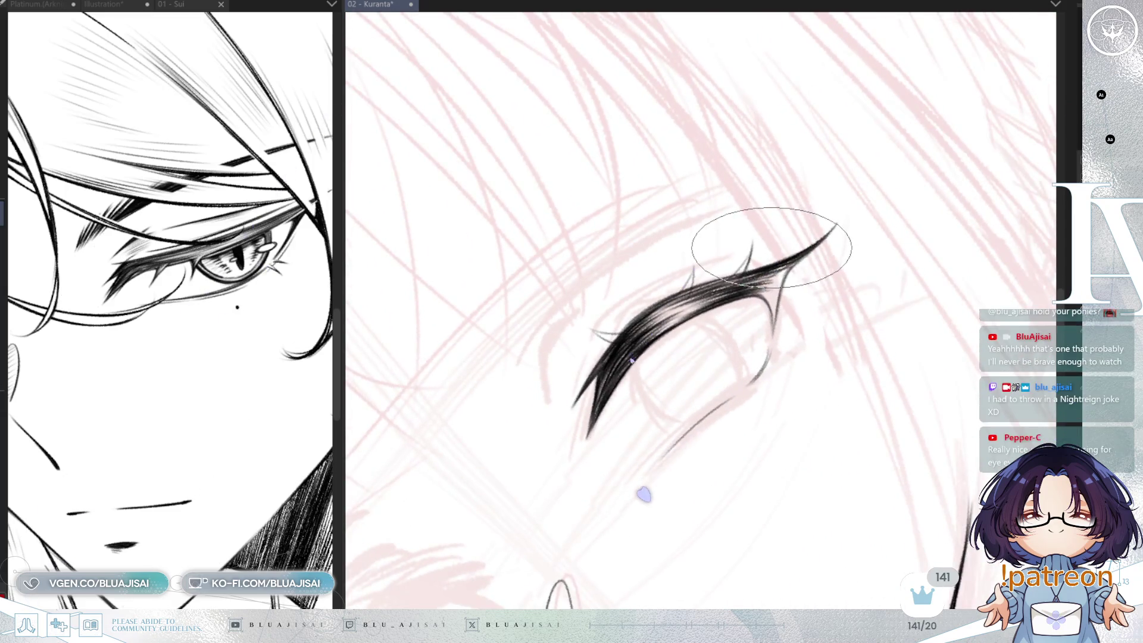
left_click_drag(746, 275, 731, 272)
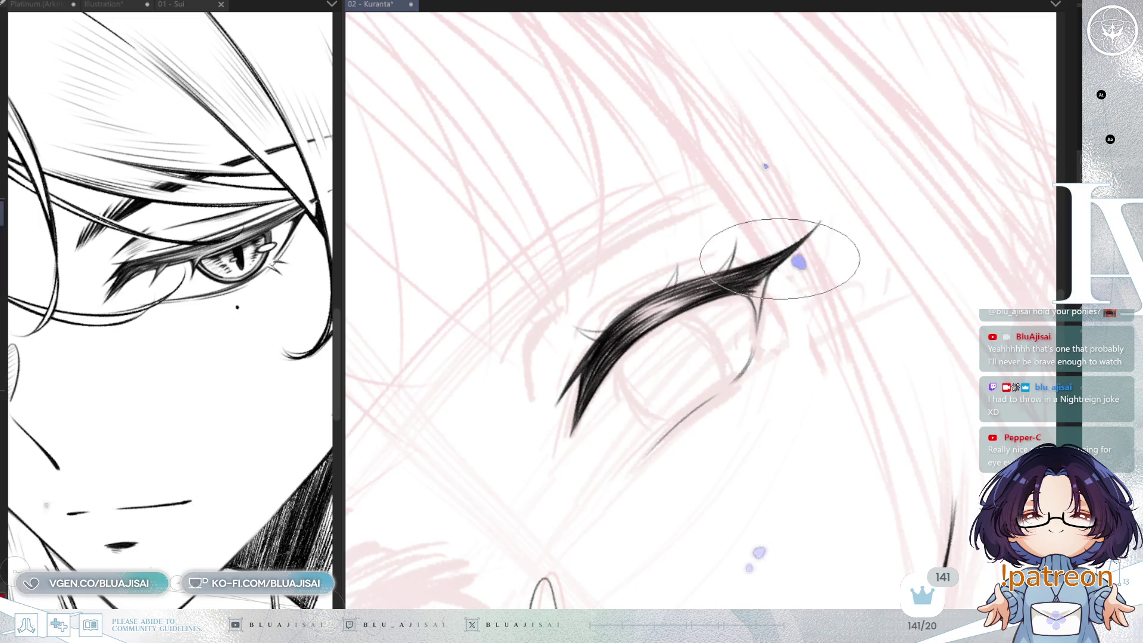
key("asciicircum")
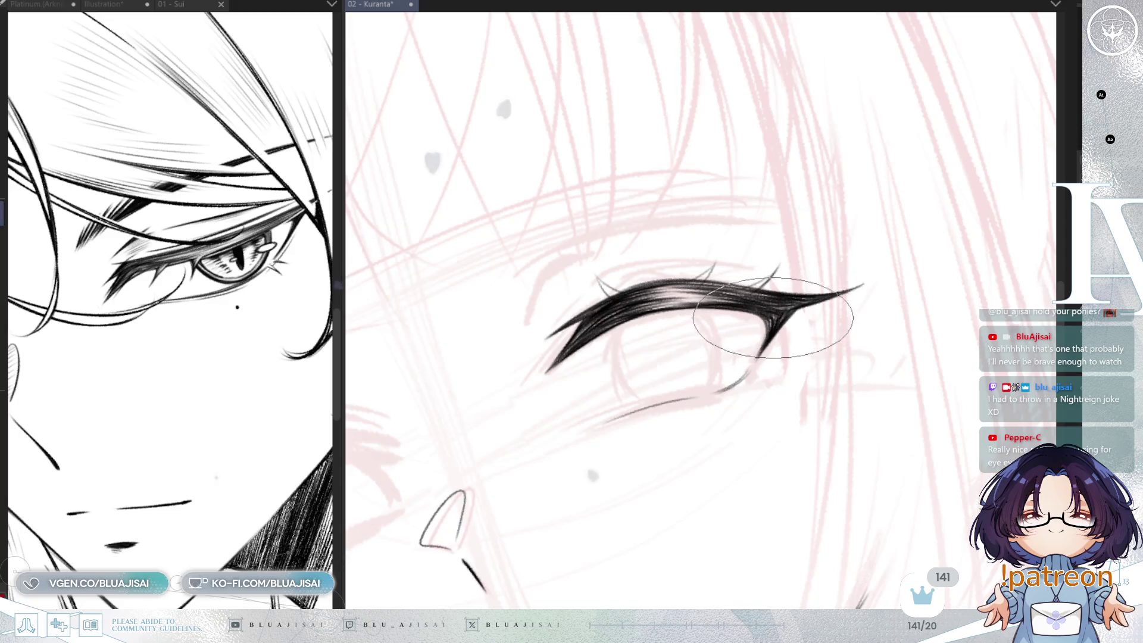
left_click_drag(774, 292, 796, 259)
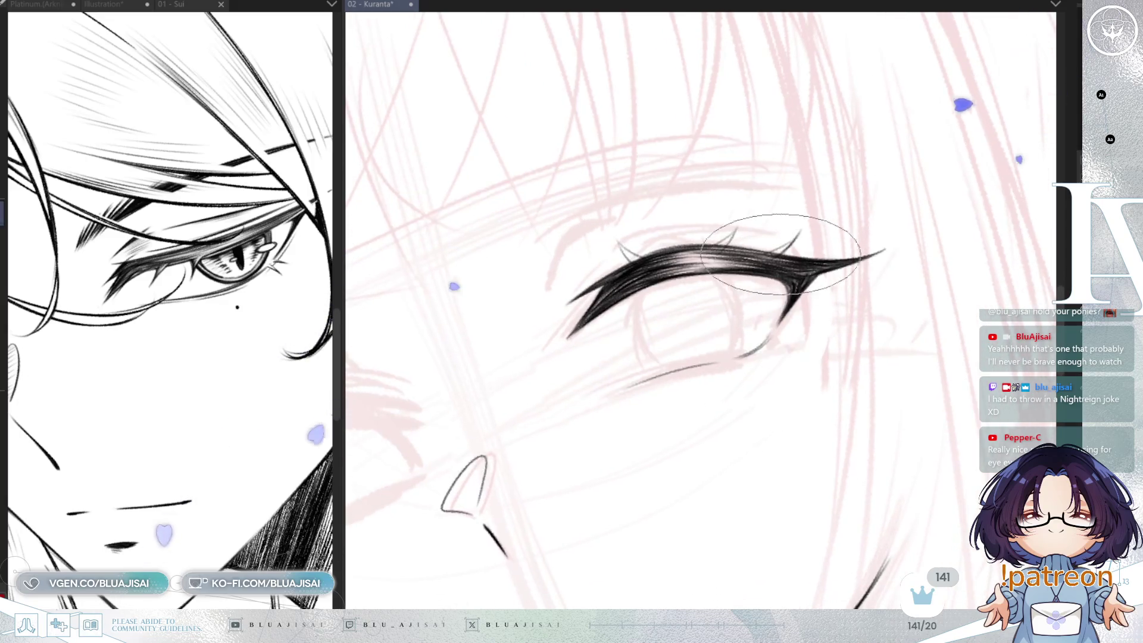
mouse_move(650, 238)
left_mouse_down()
mouse_move(625, 256)
mouse_move(613, 301)
left_mouse_up()
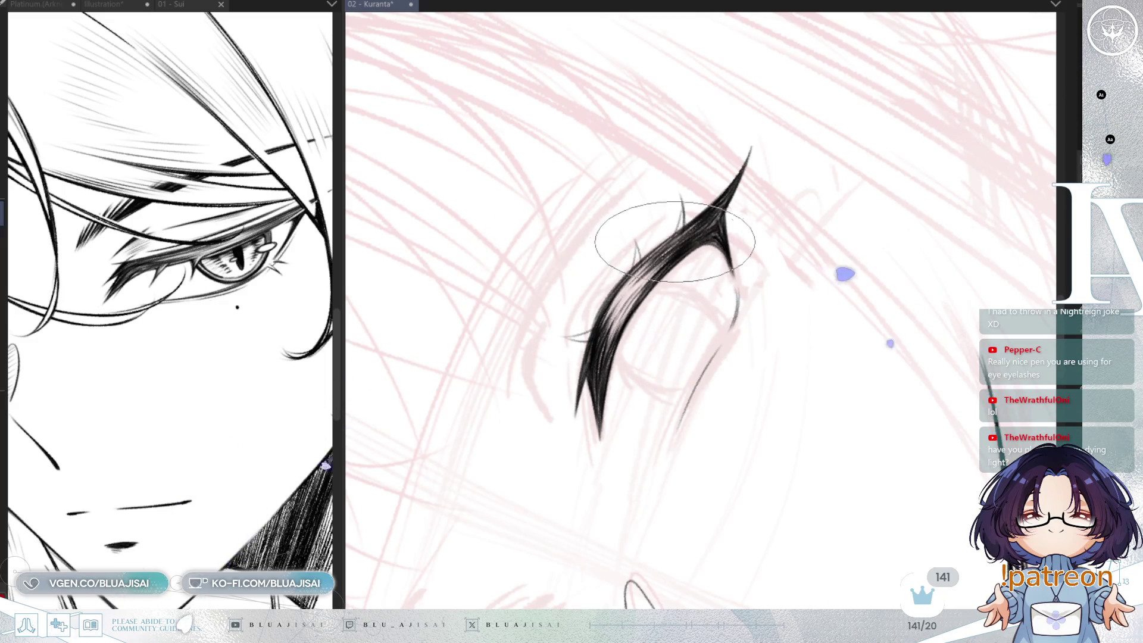
Rotate the view so the lash stands upright and centre the eye
key("minus")
key("minus")
key("minus")
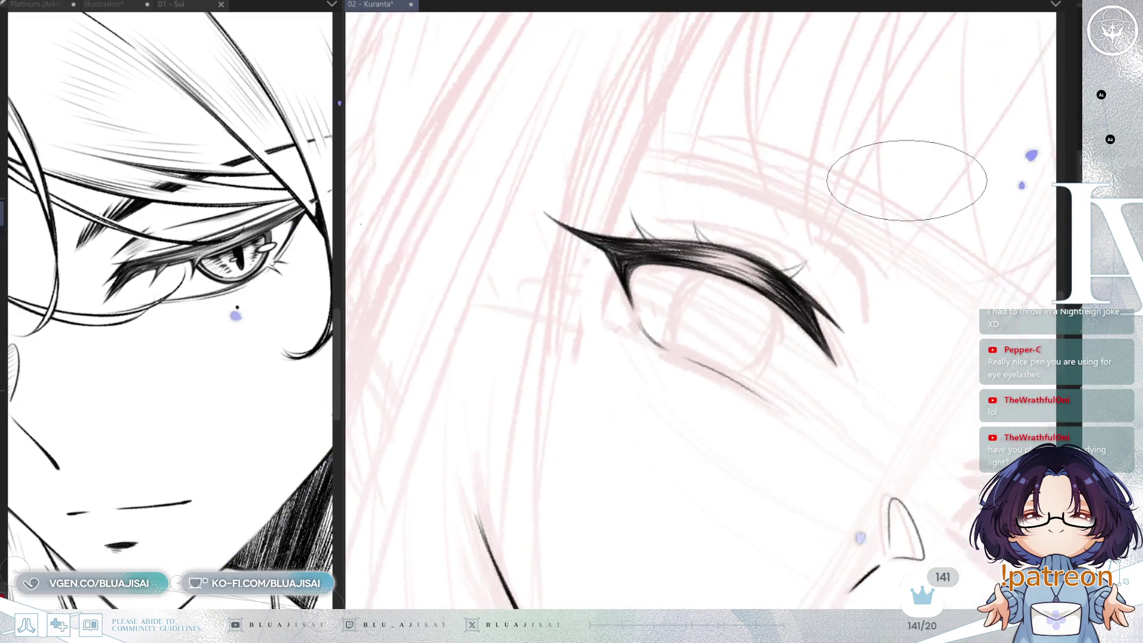
key("minus")
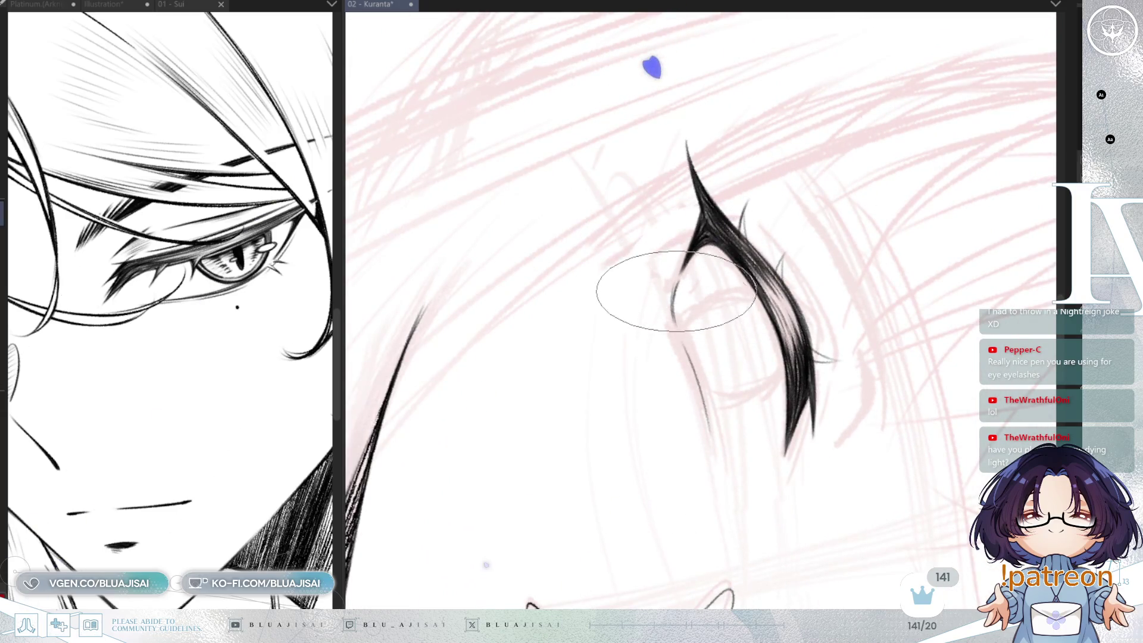
key("minus")
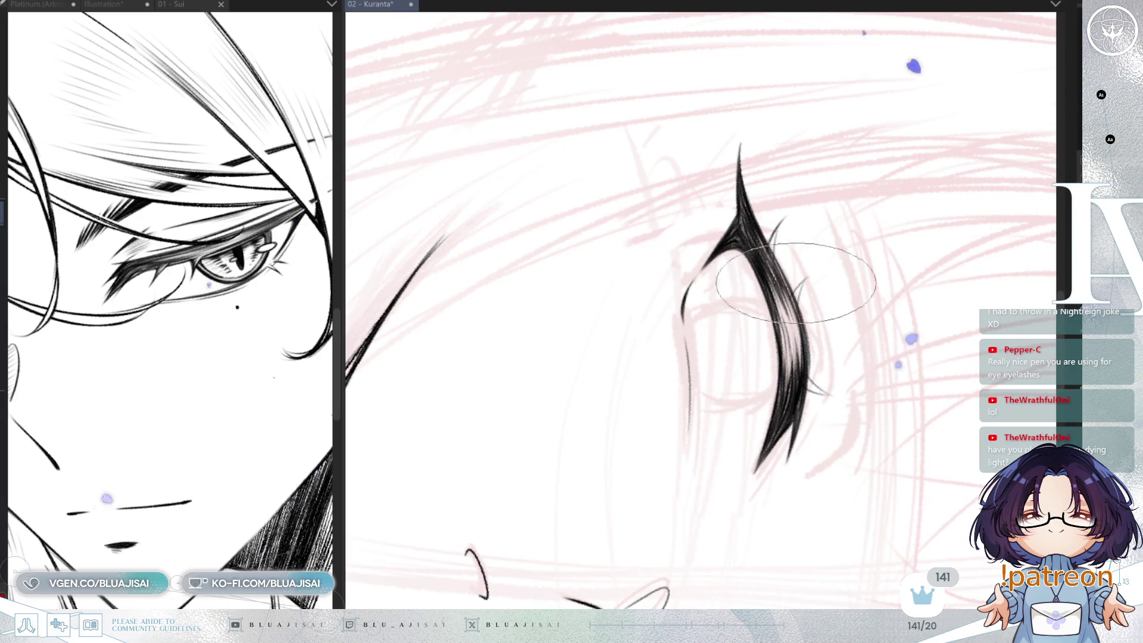
key("ctrl+@")
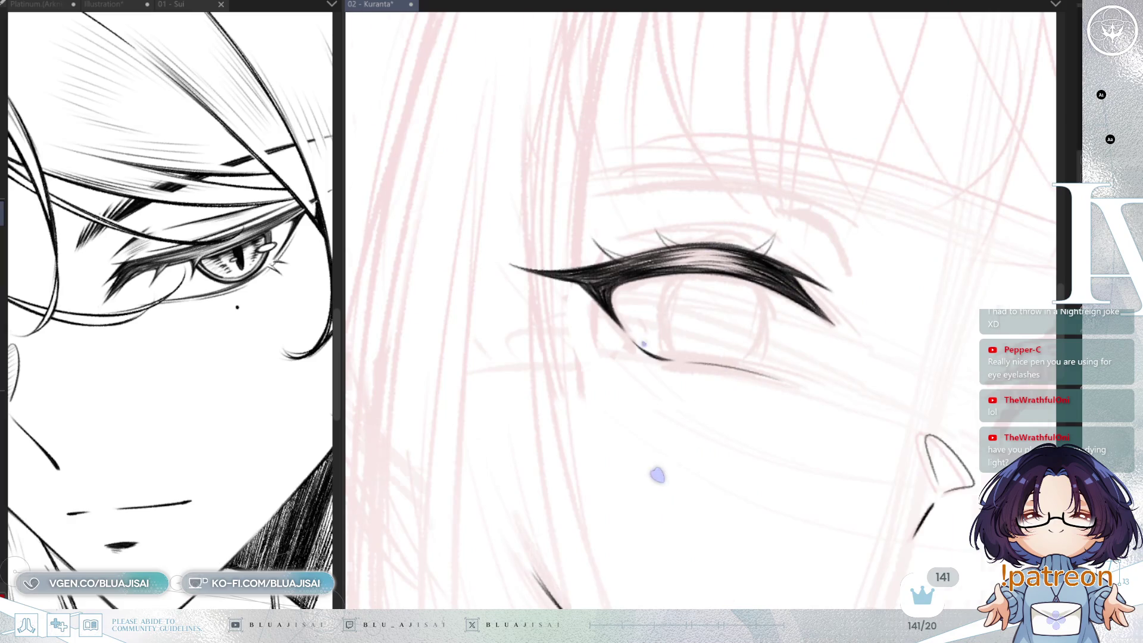
key("minus")
key("minus")
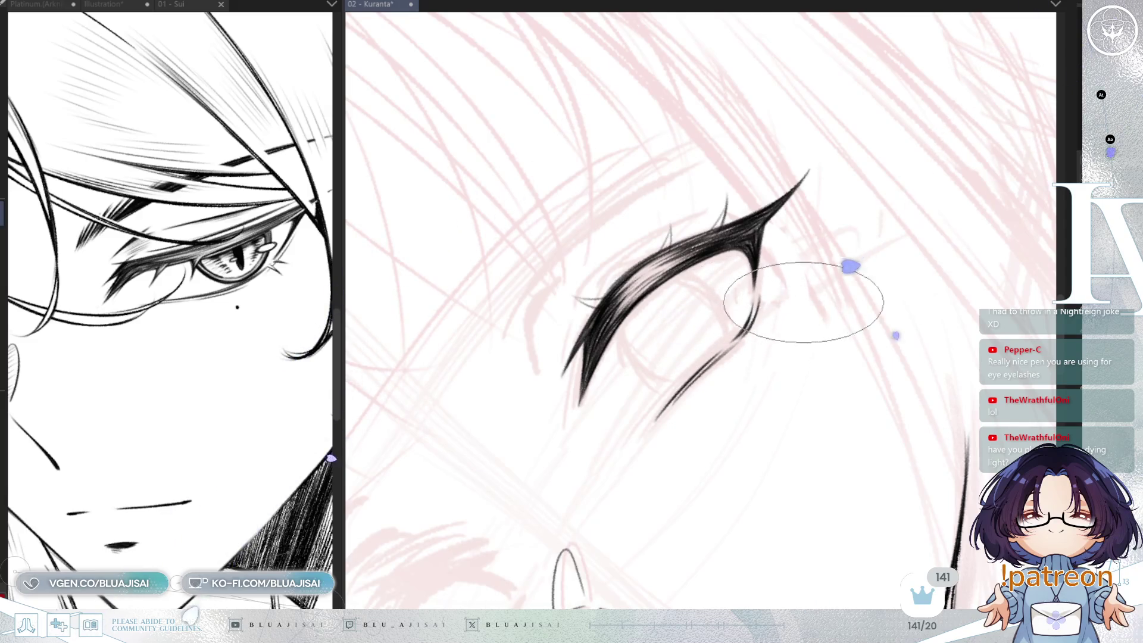
scroll(800, 302, "down", 5)
scroll(922, 262, "down", 3)
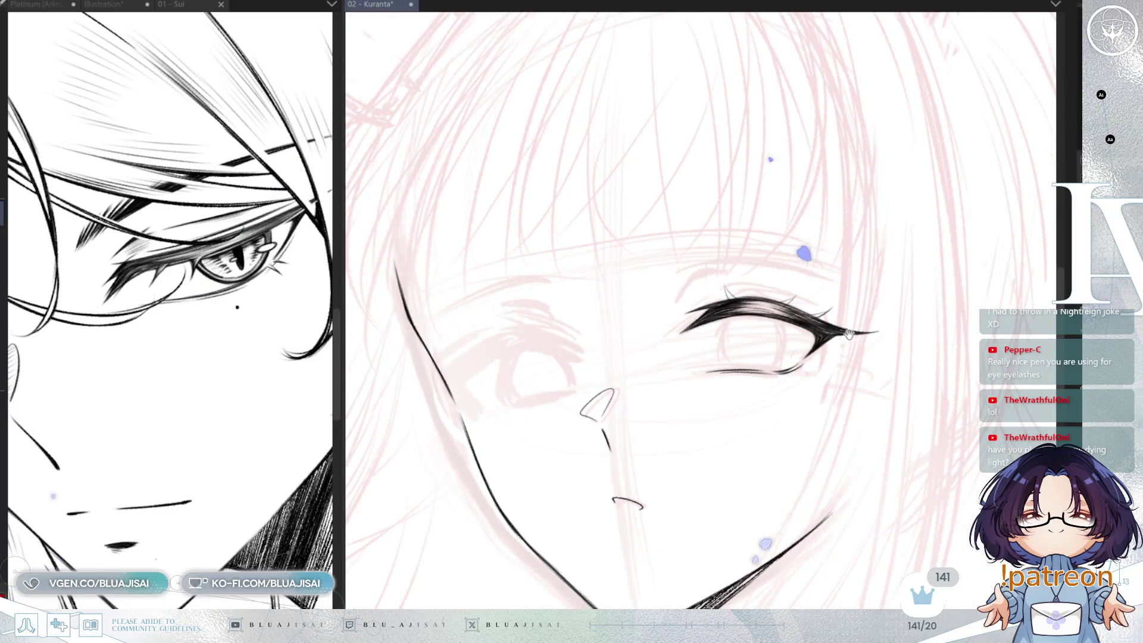
scroll(849, 337, "up", 4)
left_click_drag(818, 356, 851, 352)
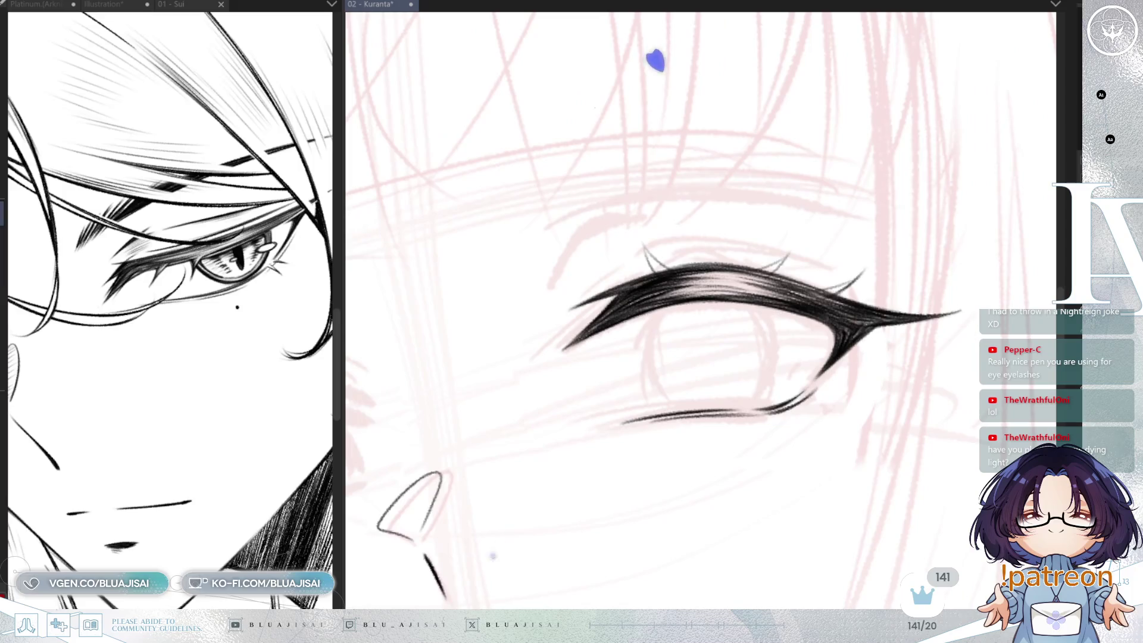
Erase the jagged double spike at the lash's left end and redraw it with layered strands
scroll(579, 331, "up", 1)
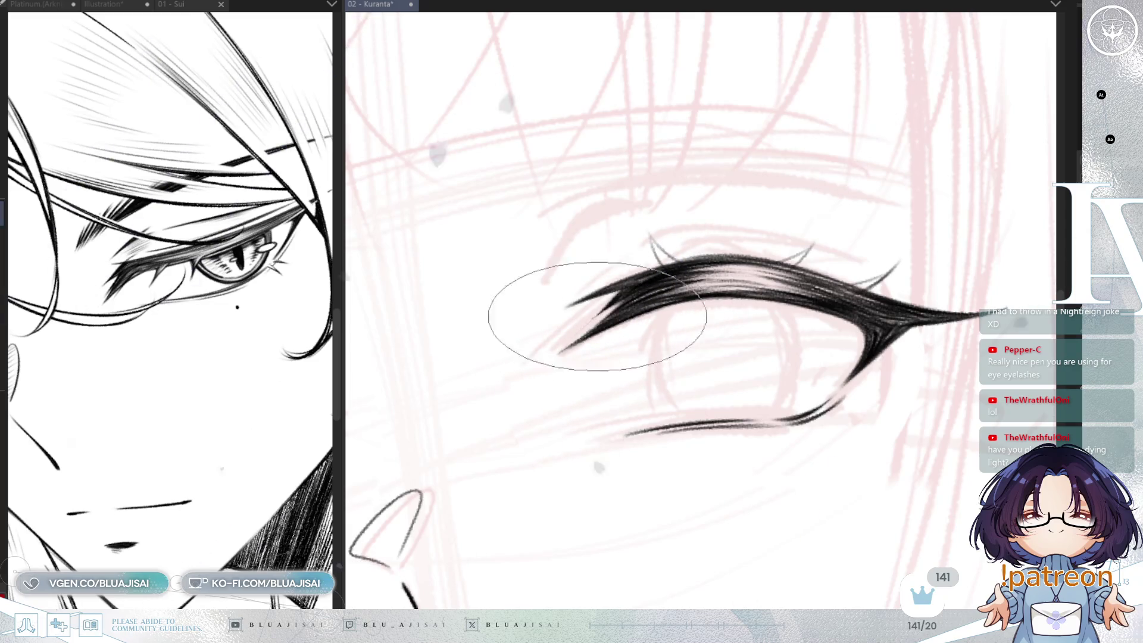
scroll(614, 304, "down", 1)
scroll(946, 208, "down", 2)
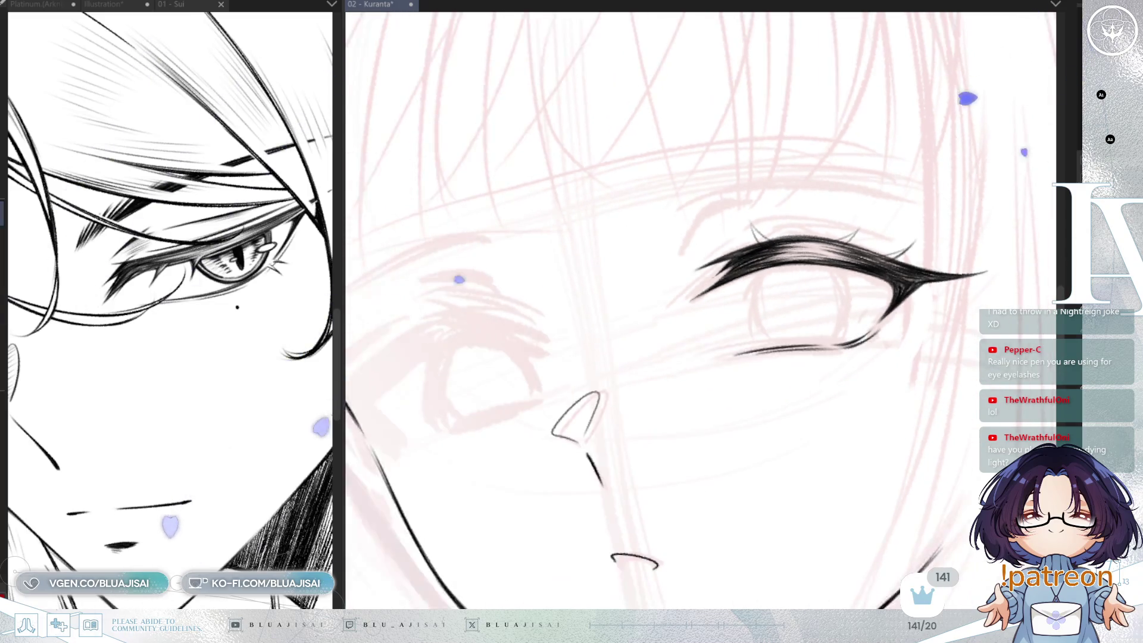
scroll(765, 217, "up", 3)
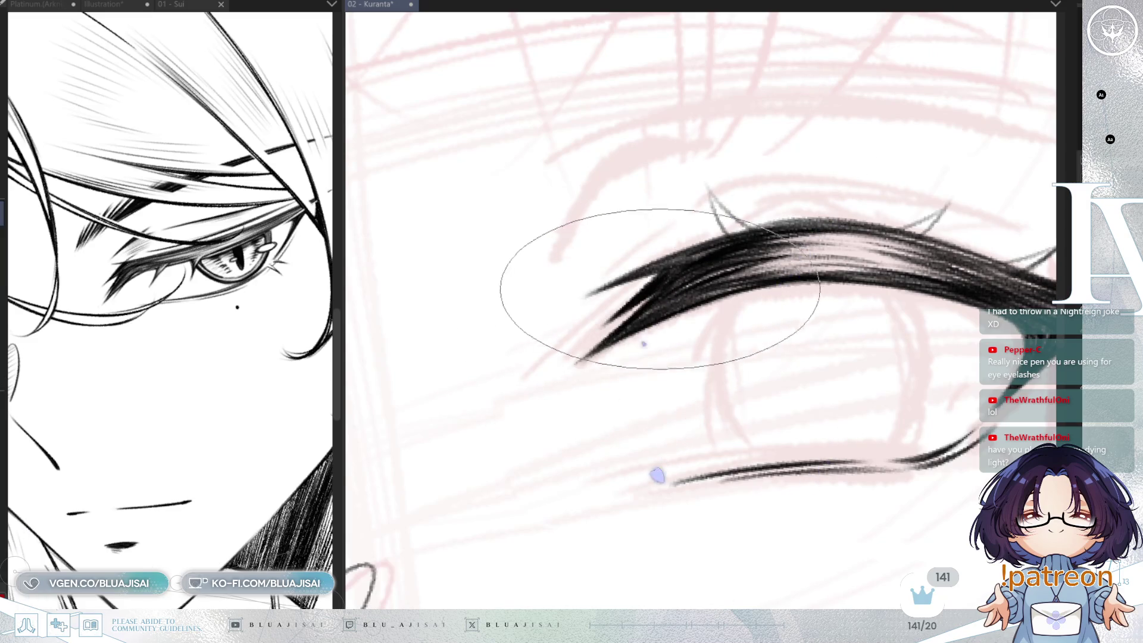
scroll(932, 341, "down", 5)
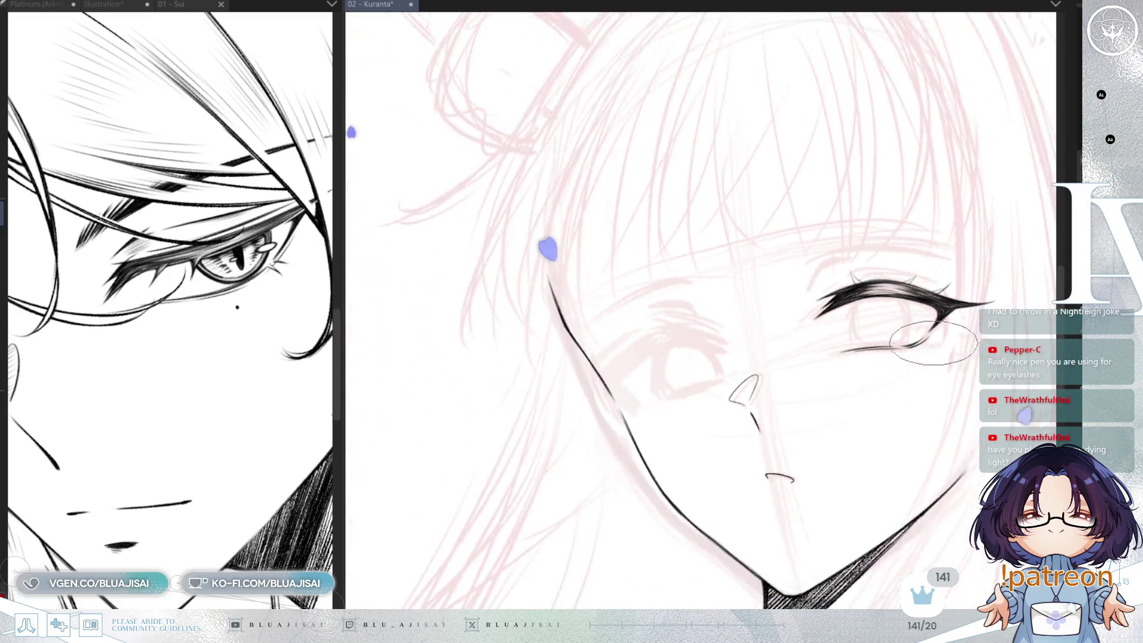
scroll(842, 345, "down", 2)
scroll(832, 354, "up", 3)
scroll(831, 354, "up", 4)
mouse_move(664, 261)
left_mouse_down()
mouse_move(613, 268)
mouse_move(666, 256)
mouse_move(712, 267)
left_mouse_up()
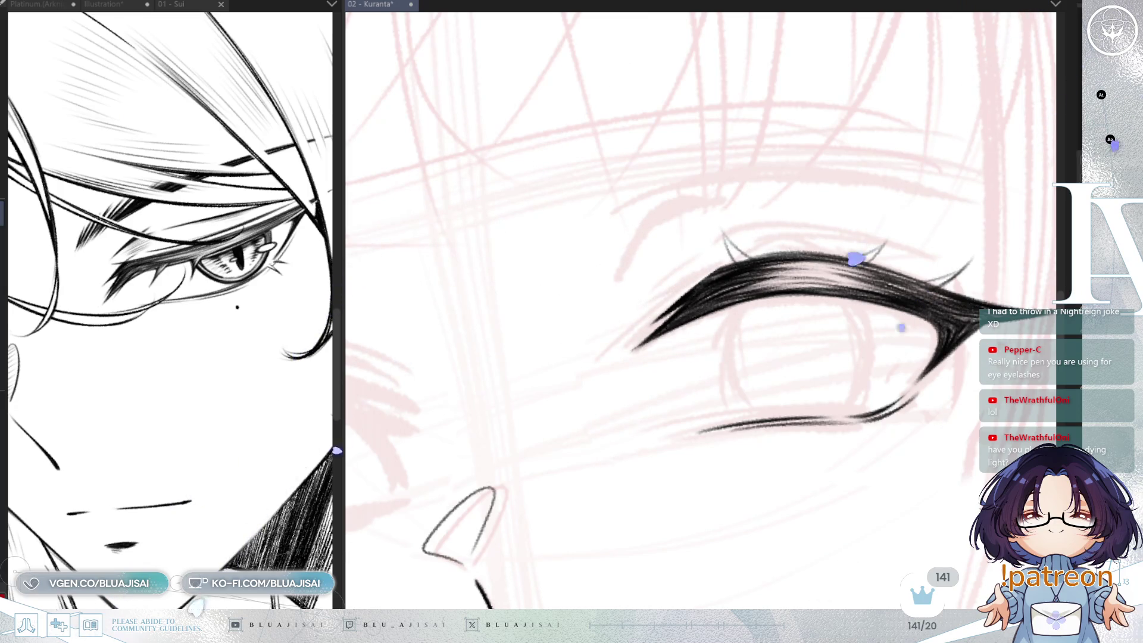
mouse_move(694, 260)
left_mouse_down()
mouse_move(676, 273)
mouse_move(696, 280)
left_mouse_up()
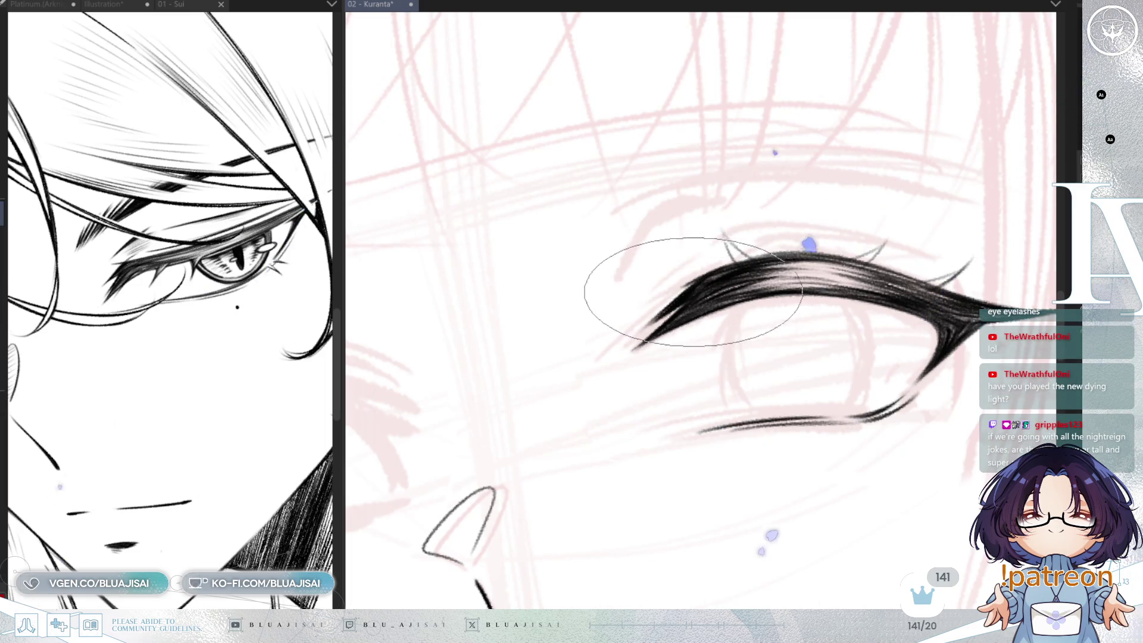
Zoom out and save the illustration
scroll(969, 297, "down", 3)
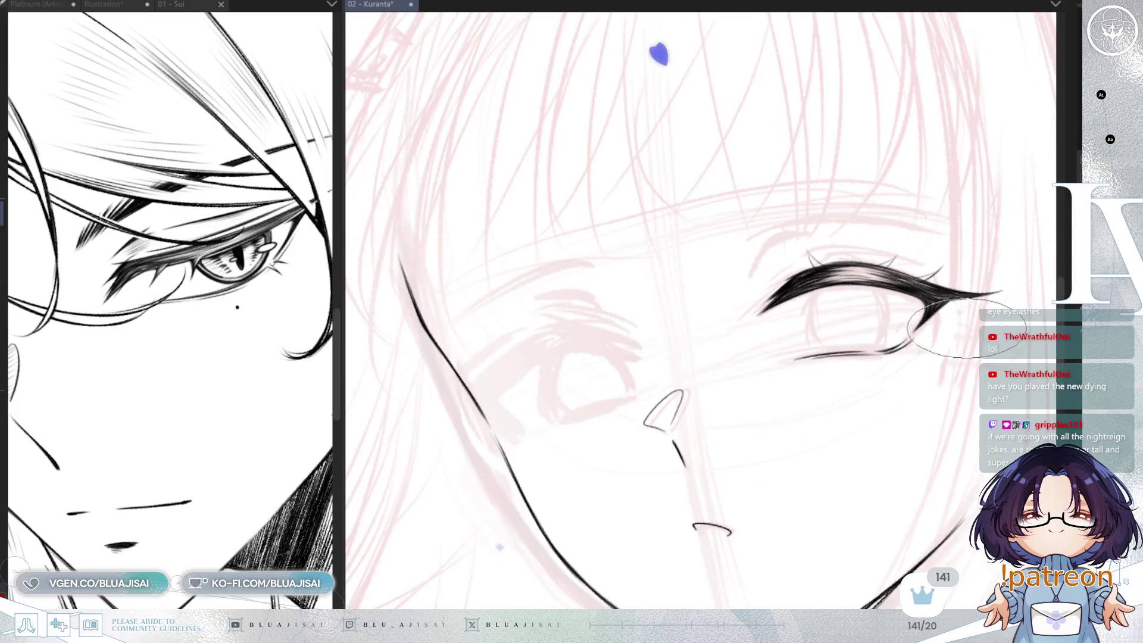
scroll(963, 358, "down", 4)
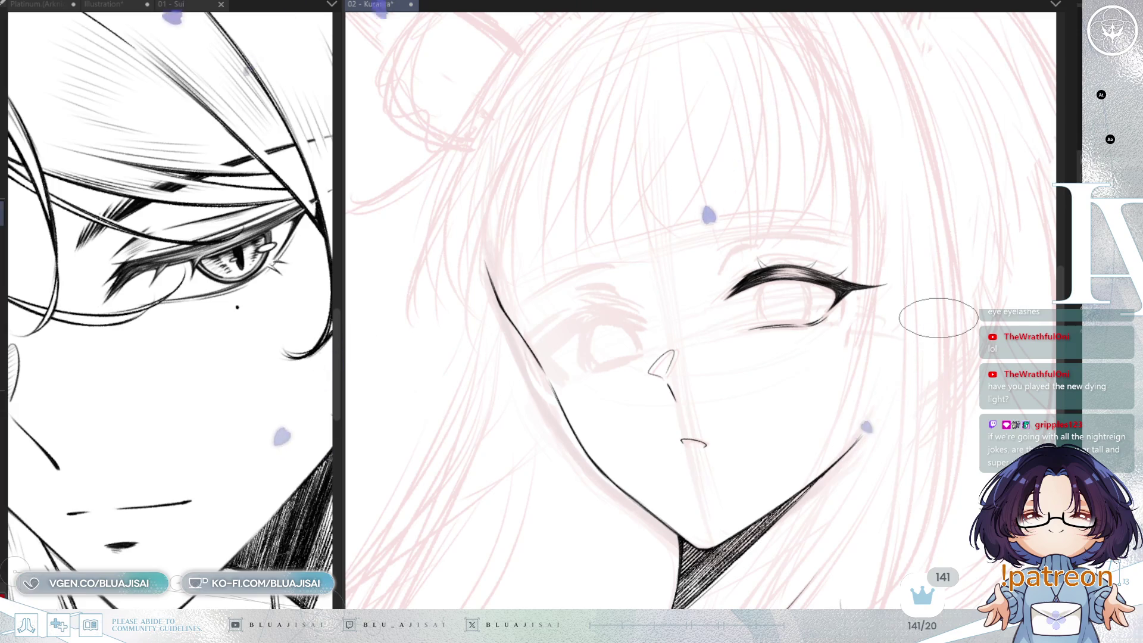
key("ctrl+s")
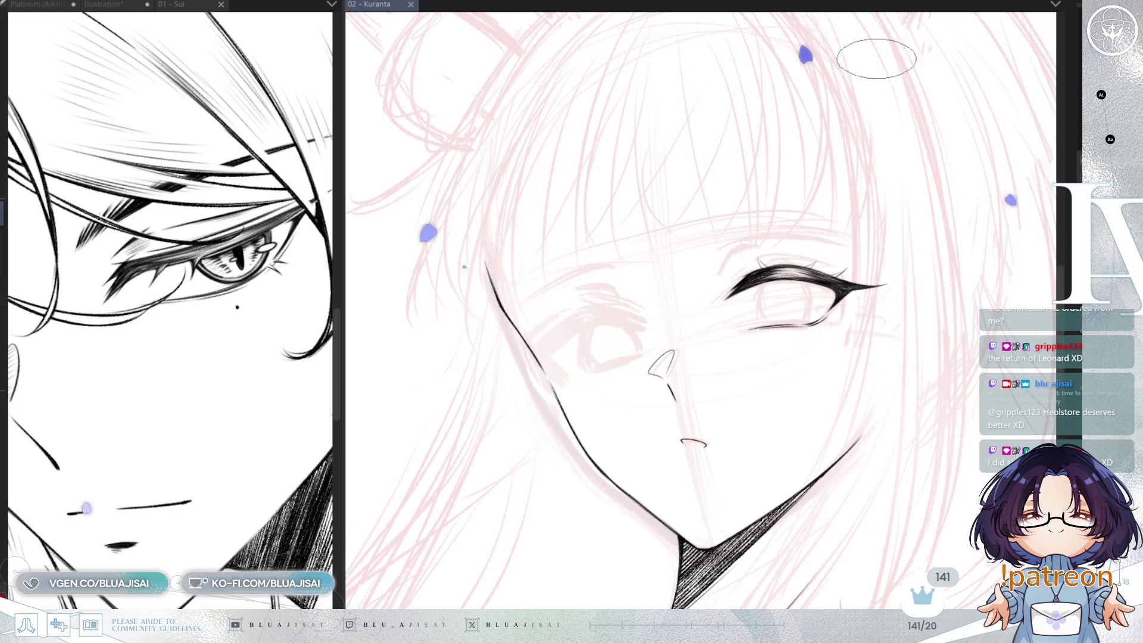
Zoom in on the upper lid and draw a longer lash stroke above it
scroll(842, 337, "up", 2)
scroll(843, 337, "up", 3)
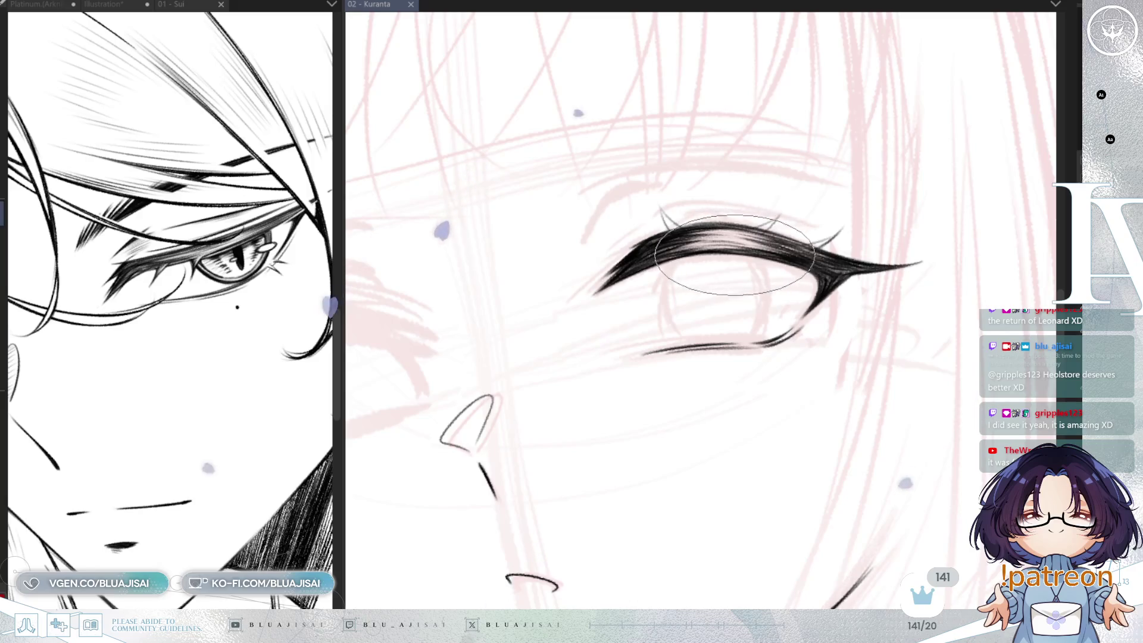
left_click_drag(725, 290, 707, 323)
scroll(715, 253, "up", 2)
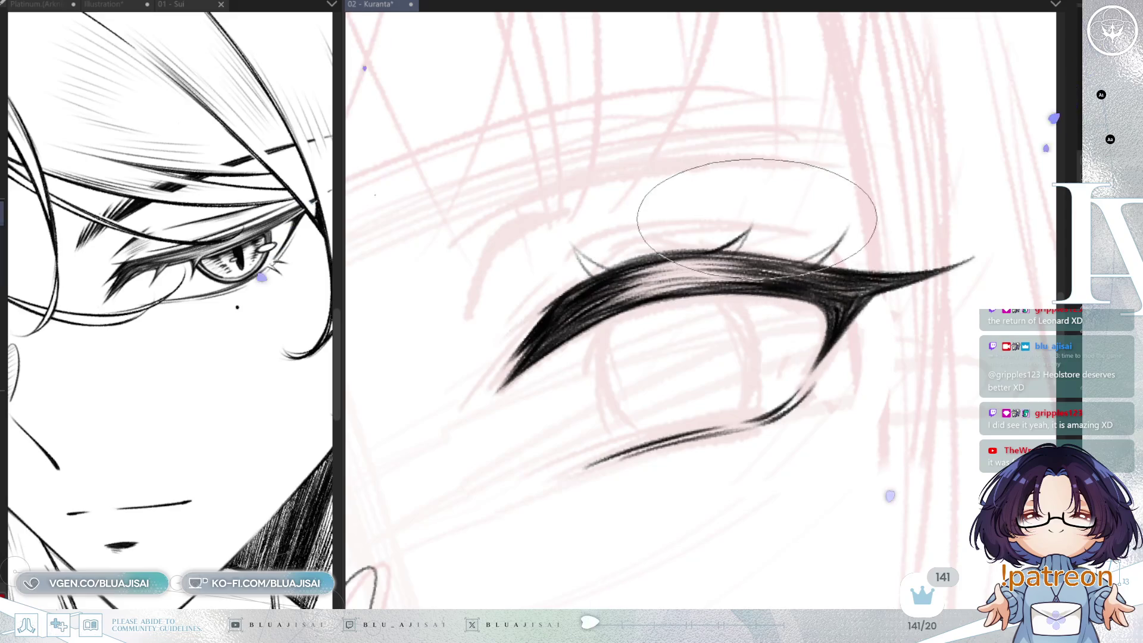
left_click_drag(727, 245, 757, 210)
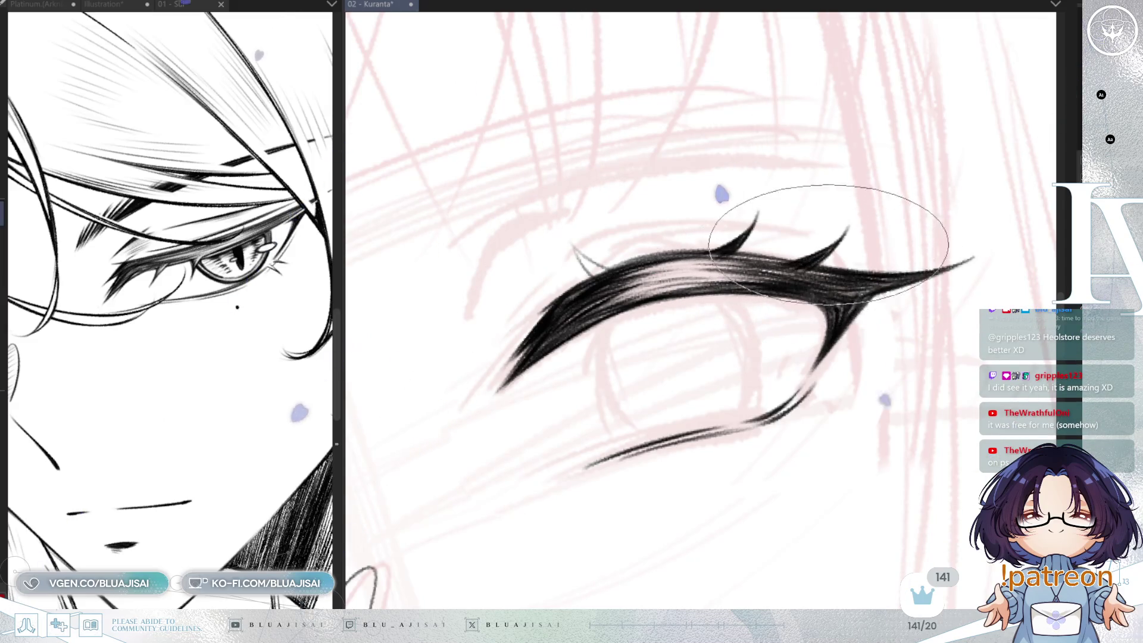
Mirror and rotate the view to check the eye's shape and lashes
key("h")
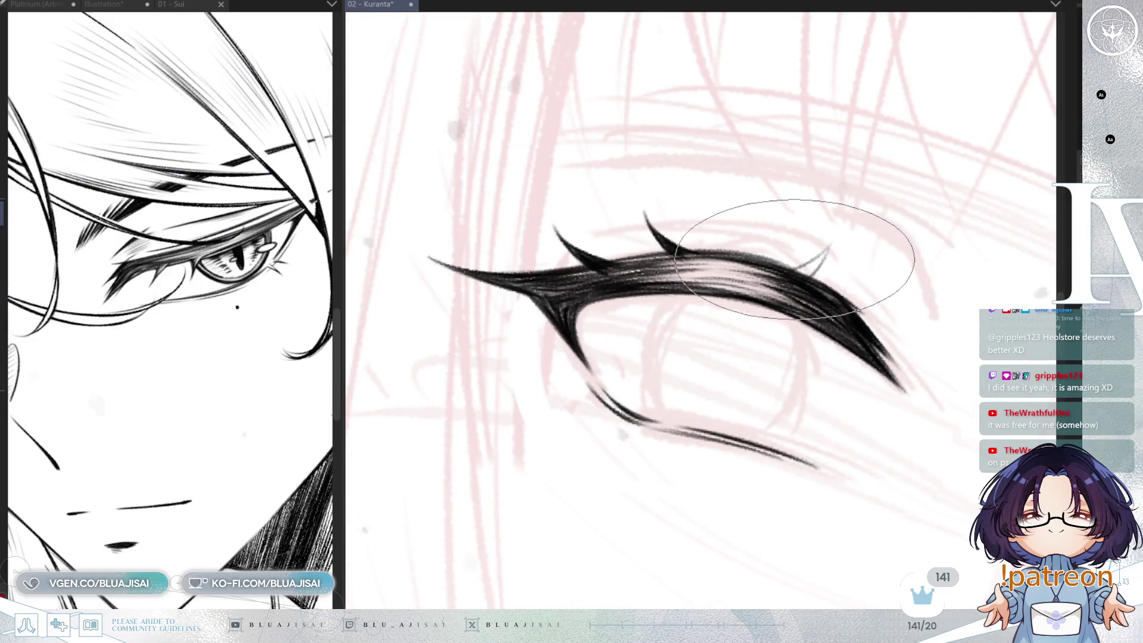
key("minus")
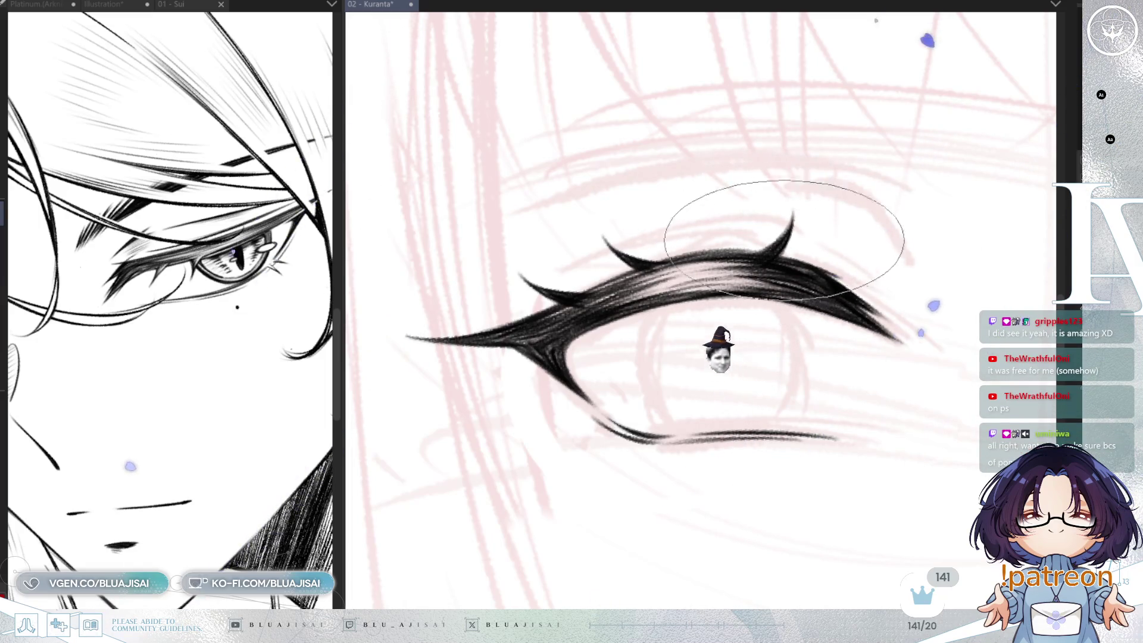
key("h")
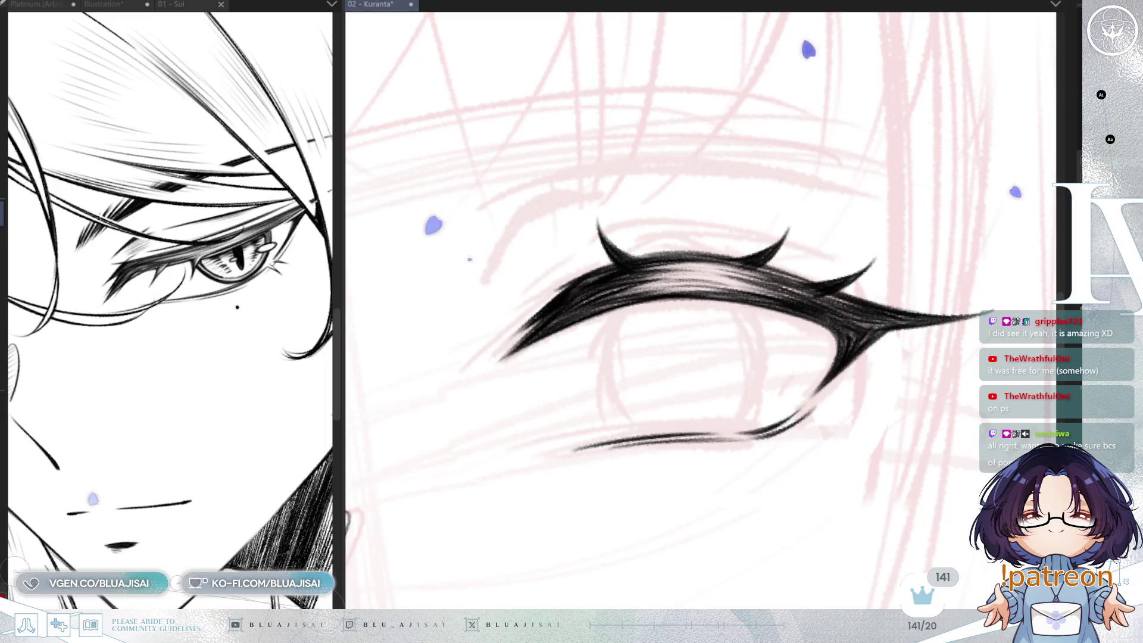
key("h")
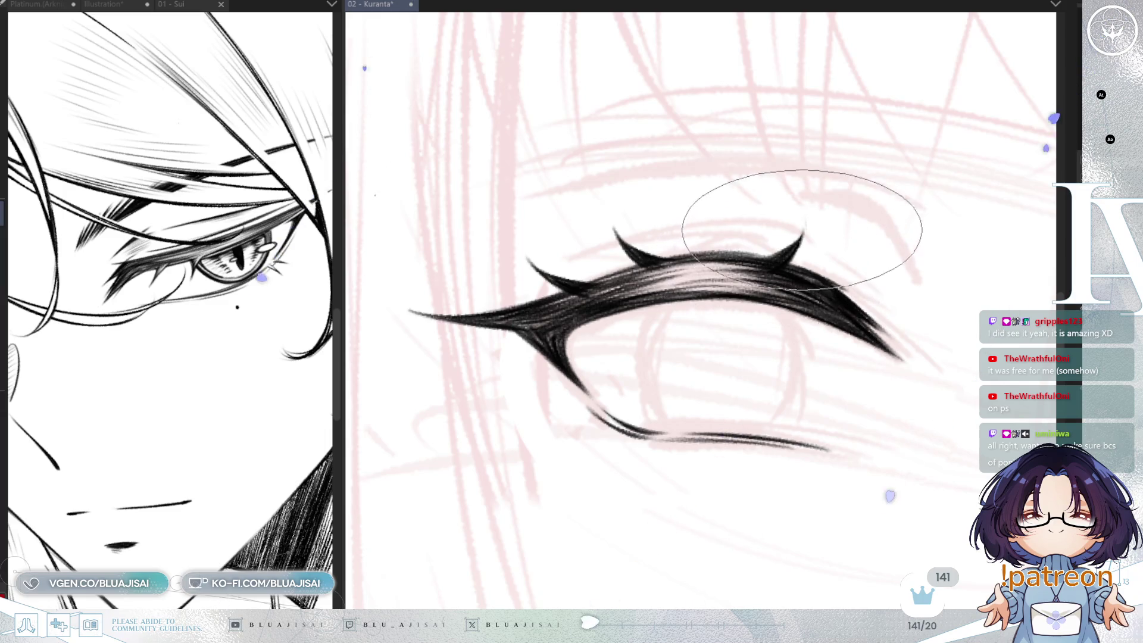
key("minus")
key("minus")
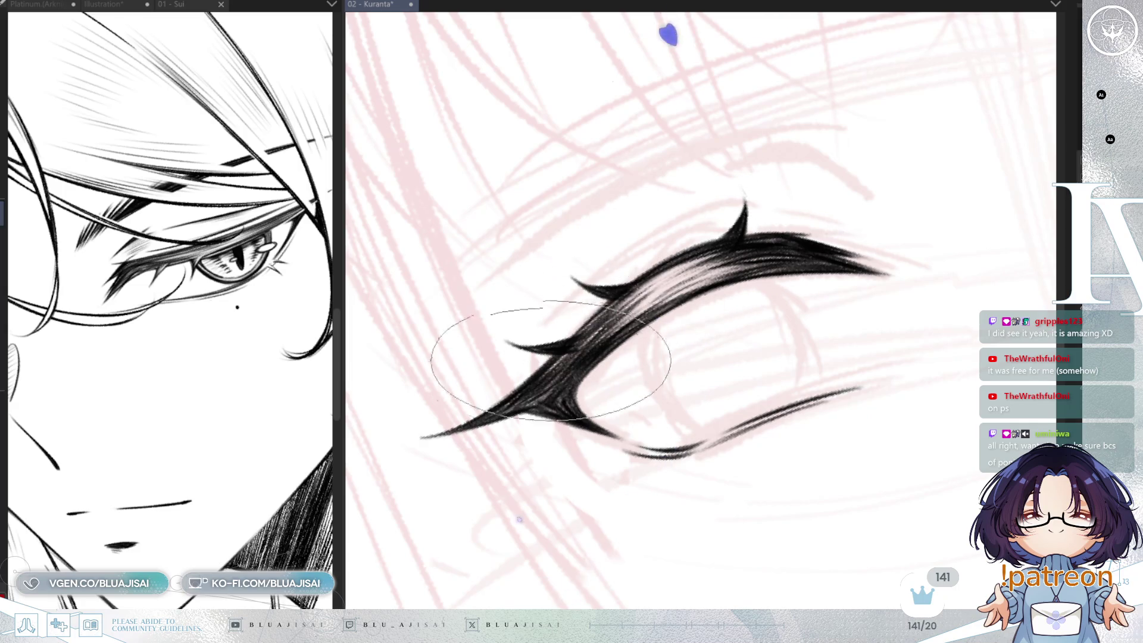
key("asciicircum")
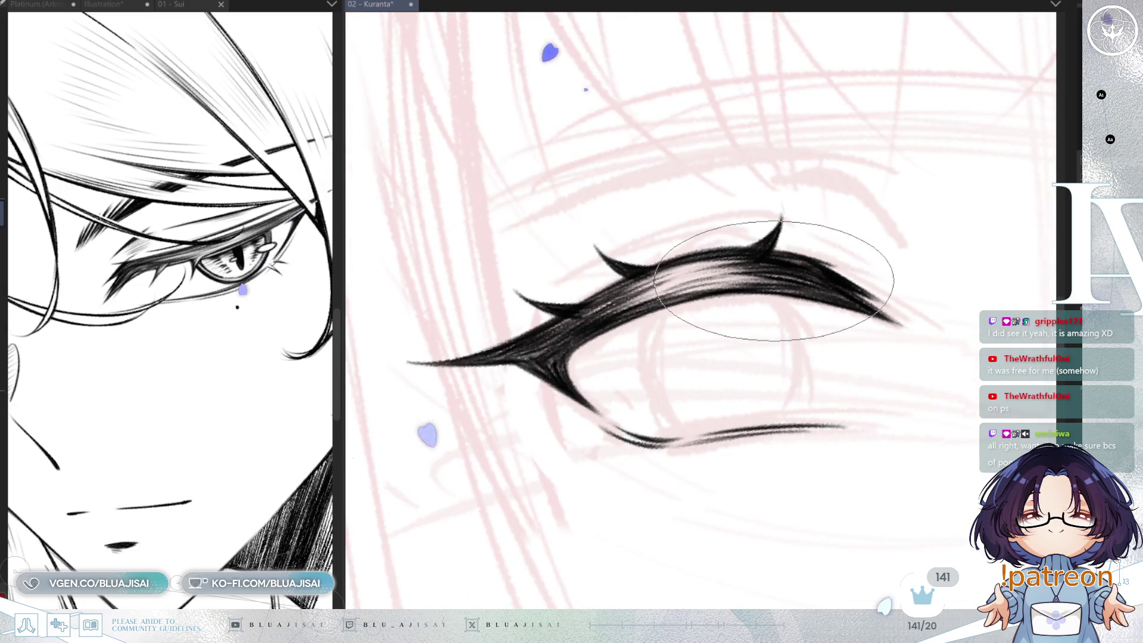